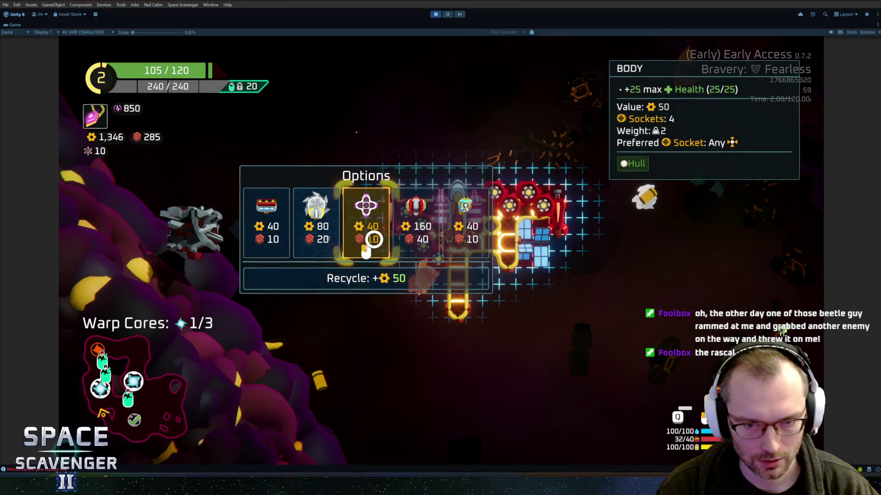
Step: Recycle the offered module for gold and save the ship build as 'test' via the console
click(374, 283)
key(Escape)
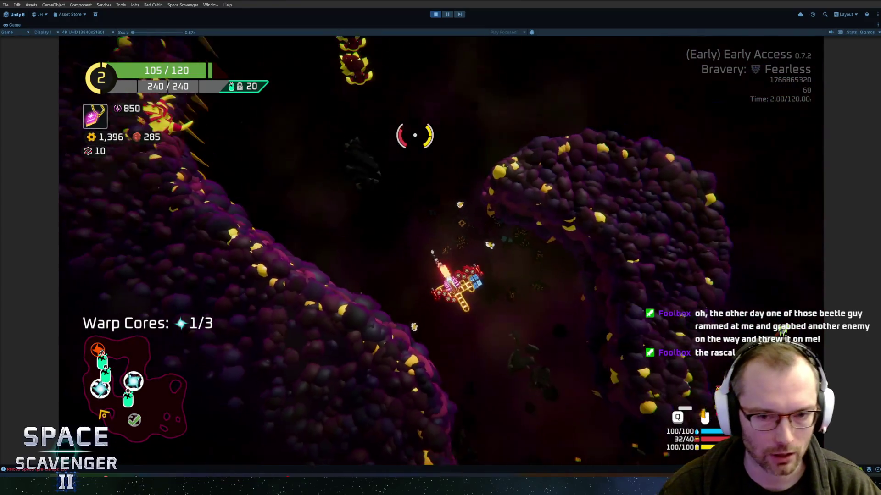
key(grave)
text(ship save test)
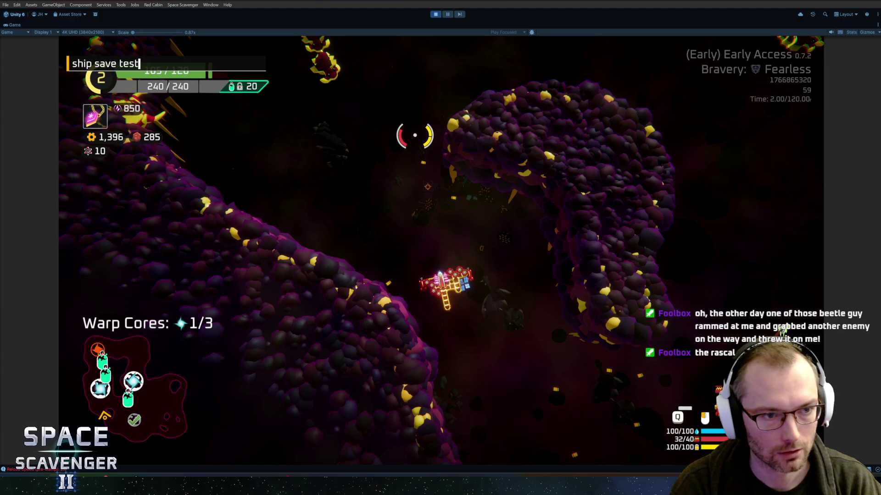
key(Return)
Step: Pause the run and quit back to the hub
key(Escape)
key(Escape)
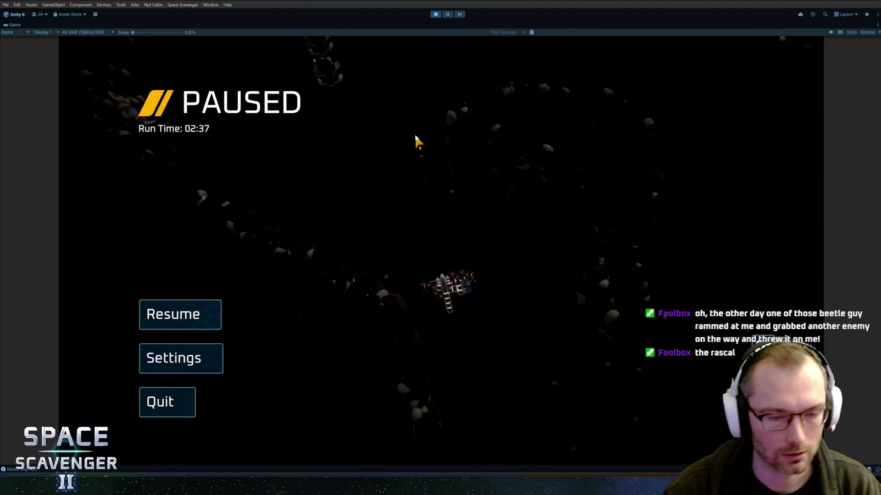
click(201, 408)
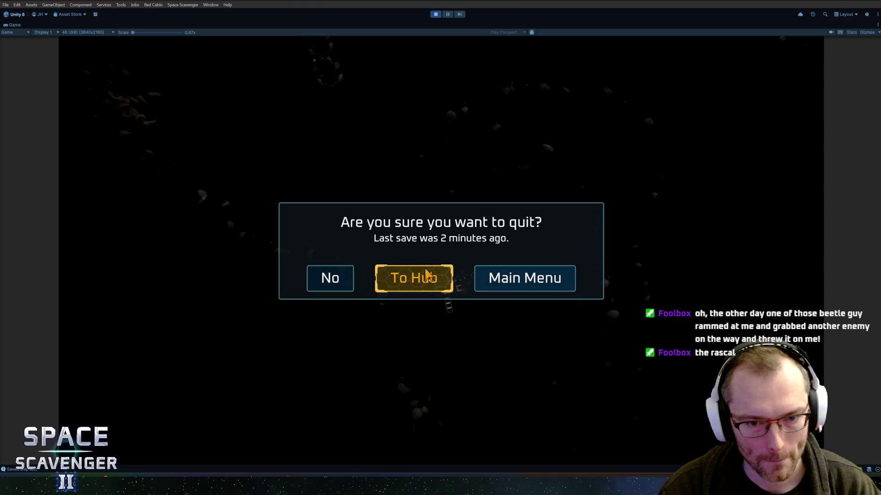
click(413, 303)
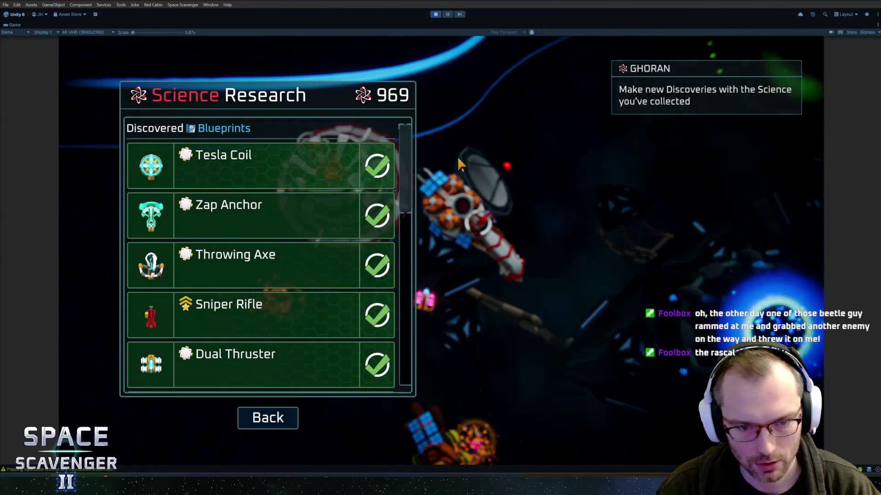
Step: Close the Science Research panel, then abandon a half-typed ship console command
scroll(281, 211, down, 10)
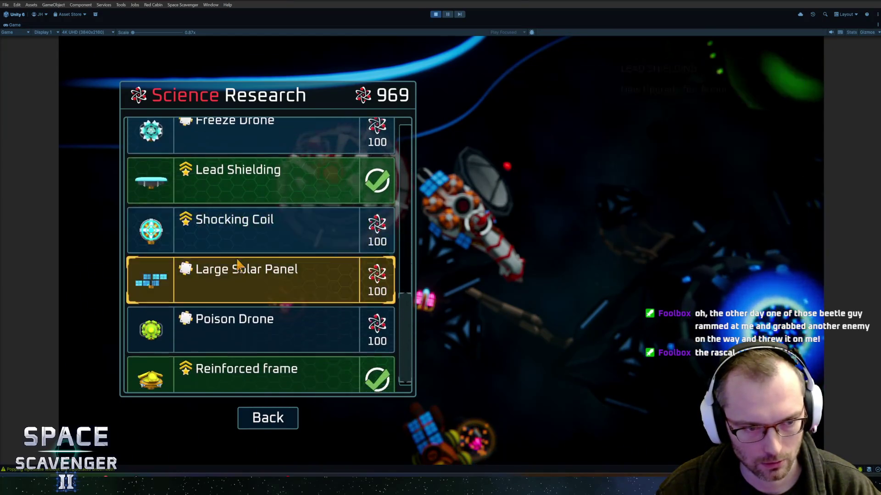
key(Escape)
key(grave)
text(ship)
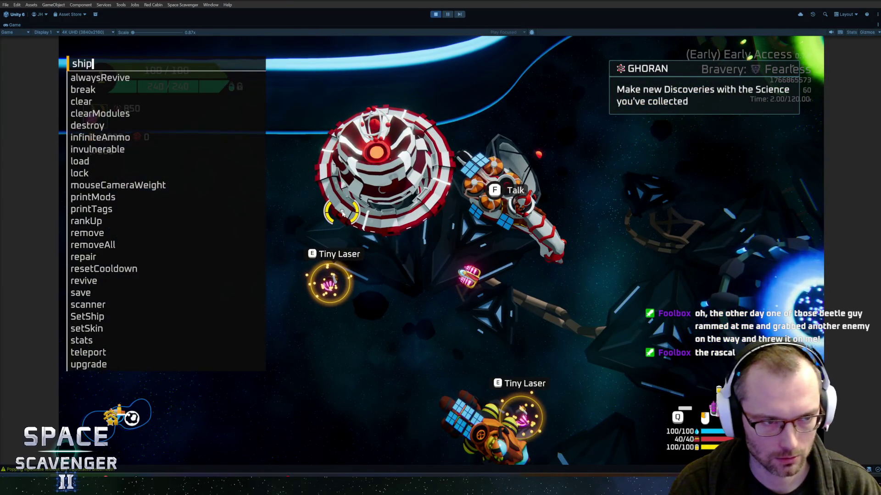
key(BackSpace)
key(BackSpace)
key(BackSpace)
key(grave)
key(Escape)
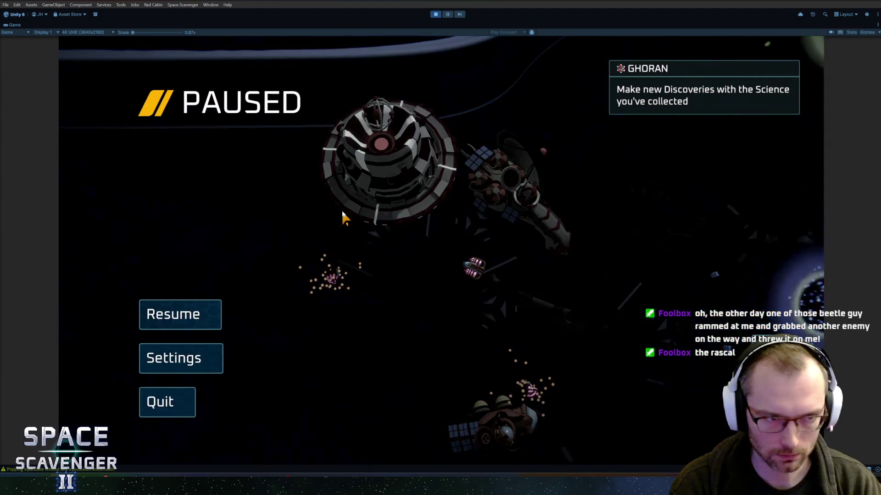
key(Escape)
Step: Start a 'debug saveFile' console command, then clear the entry
key(grave)
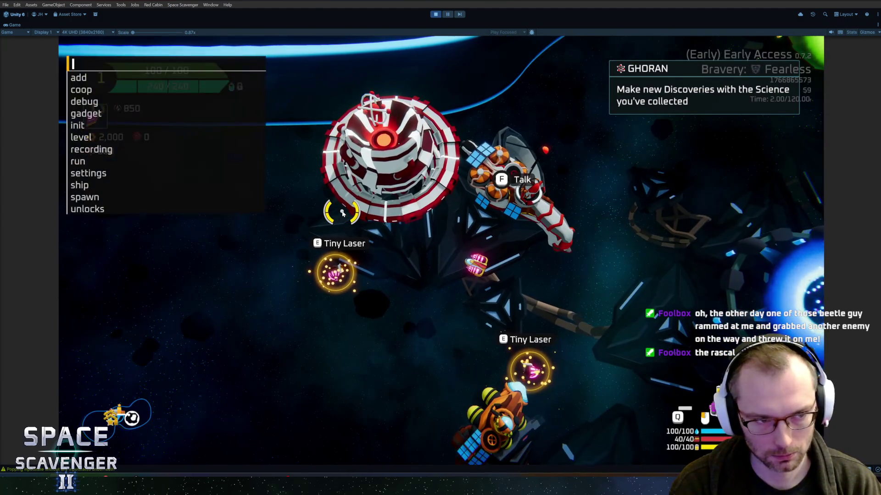
text(debug save)
key(Tab)
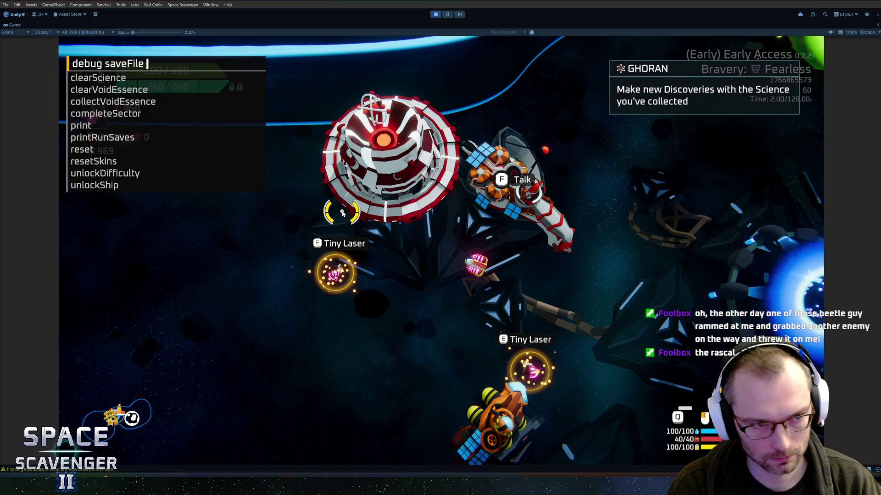
text(un)
key(BackSpace)
key(BackSpace)
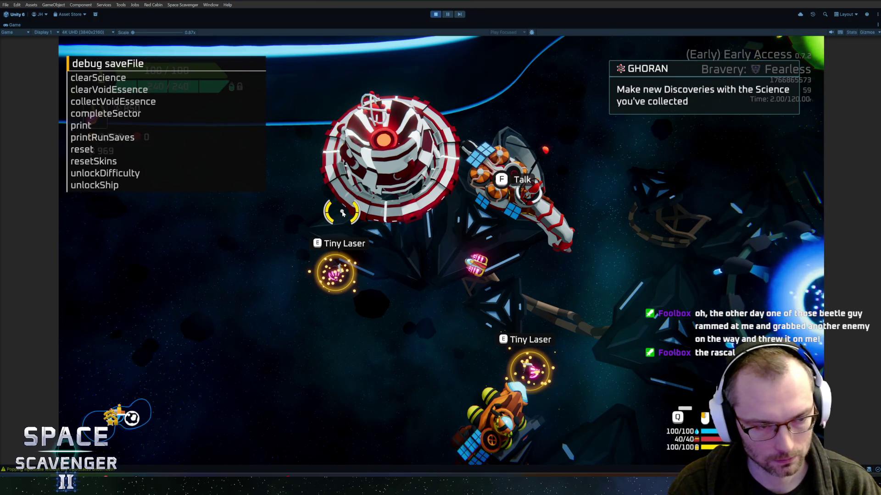
key(BackSpace)
key(BackSpace)
key(BackSpace)
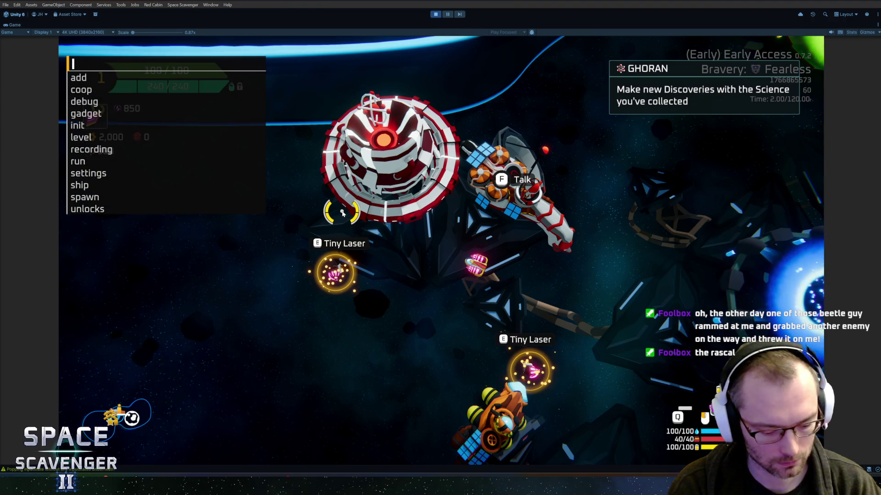
Step: Run 'unlocks pickUpBlueprint reloader' in the console, then stop Play mode
text(unlo)
key(Tab)
text(dis)
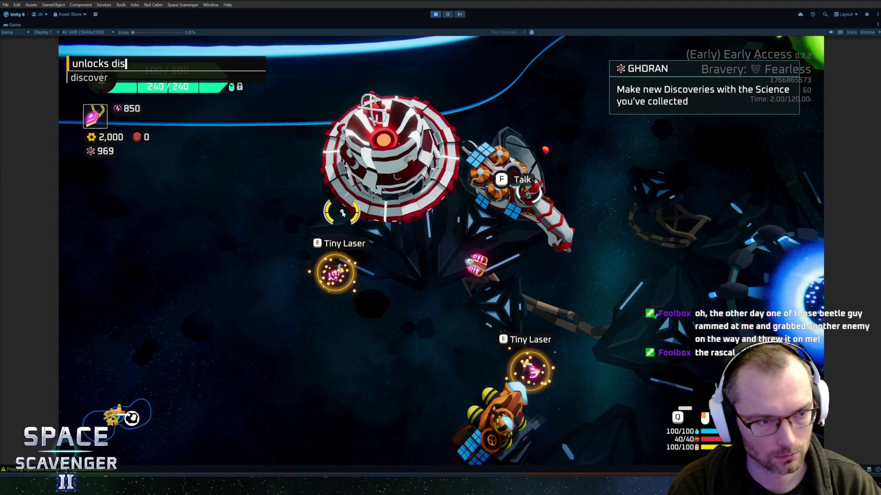
key(BackSpace)
key(BackSpace)
key(BackSpace)
text(pick)
key(Tab)
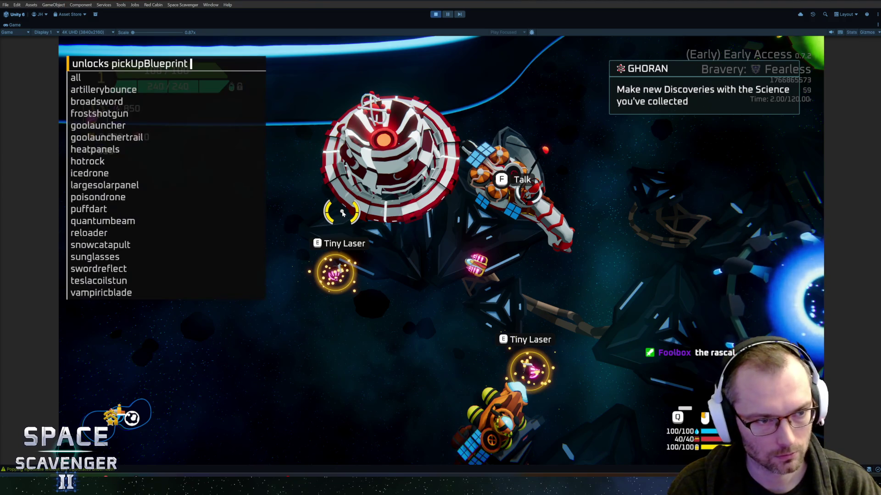
text(reloader)
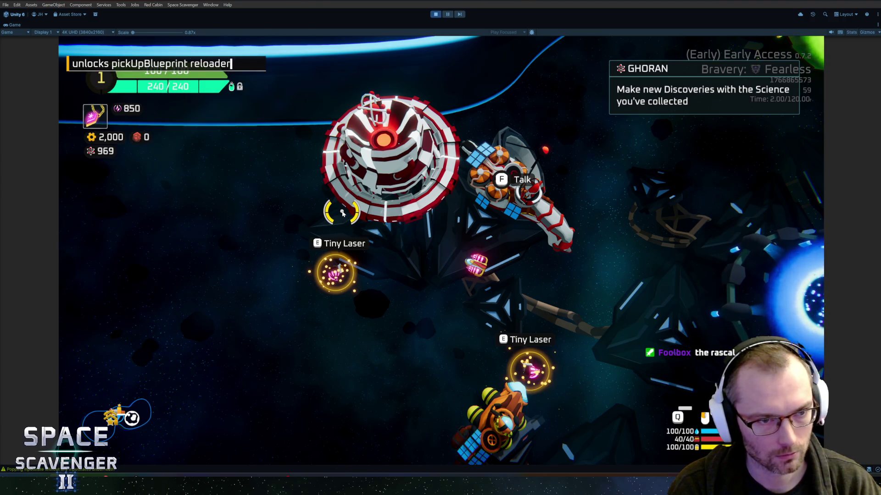
key(Return)
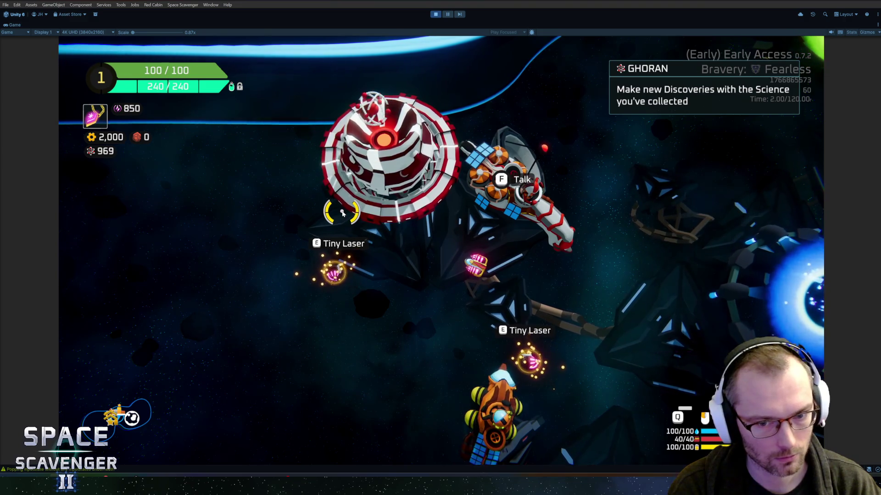
key(ctrl+p)
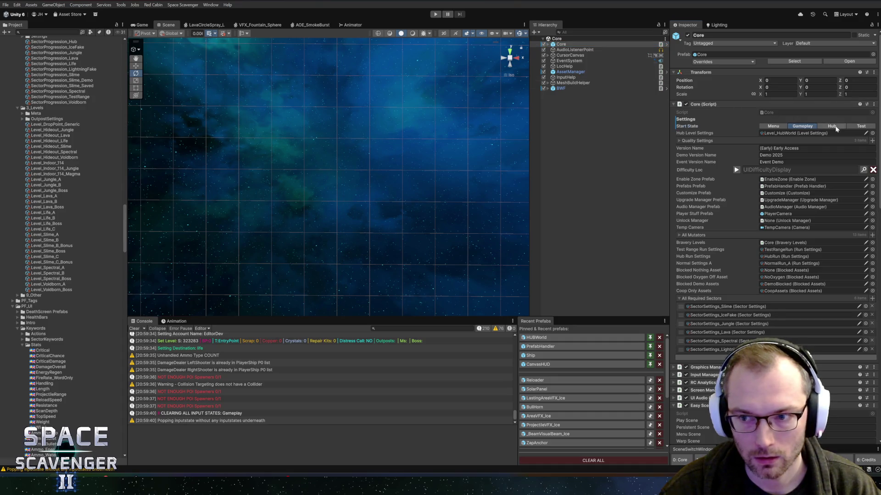
Step: Press the toolbar Play button to relaunch Space Scavenger II into the hub
click(438, 16)
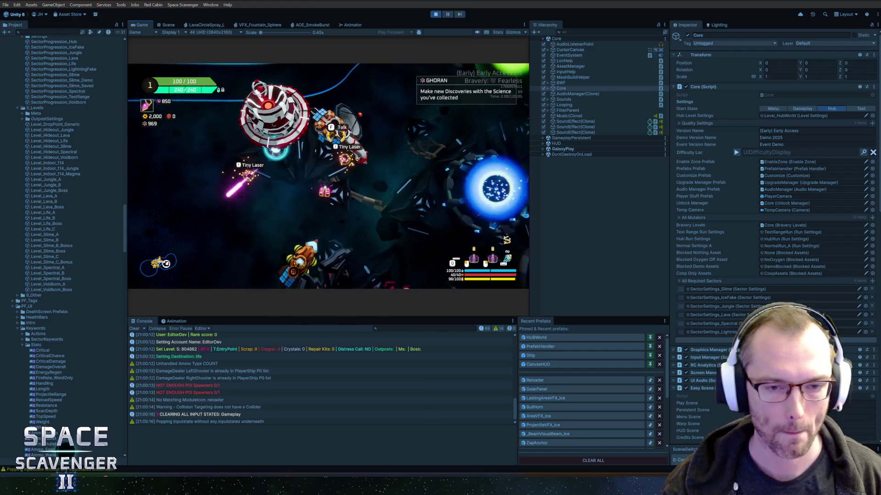
Step: From Ghoran's Science Research list, research Reloader for 50 science and close the panel
key(e)
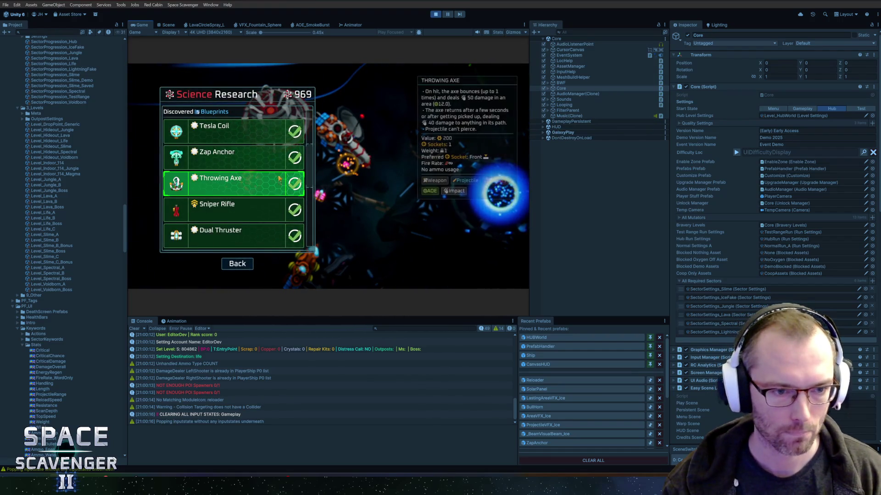
scroll(243, 157, down, 4)
mouse_move(236, 151)
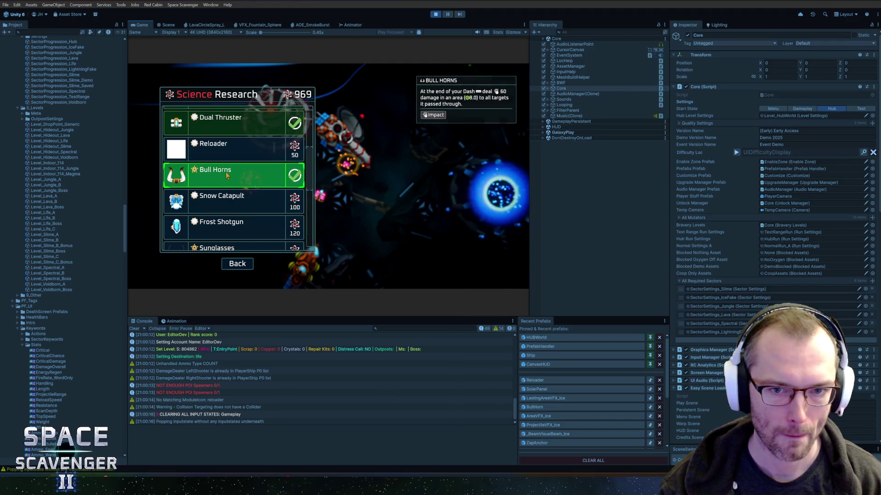
scroll(238, 202, up, 1)
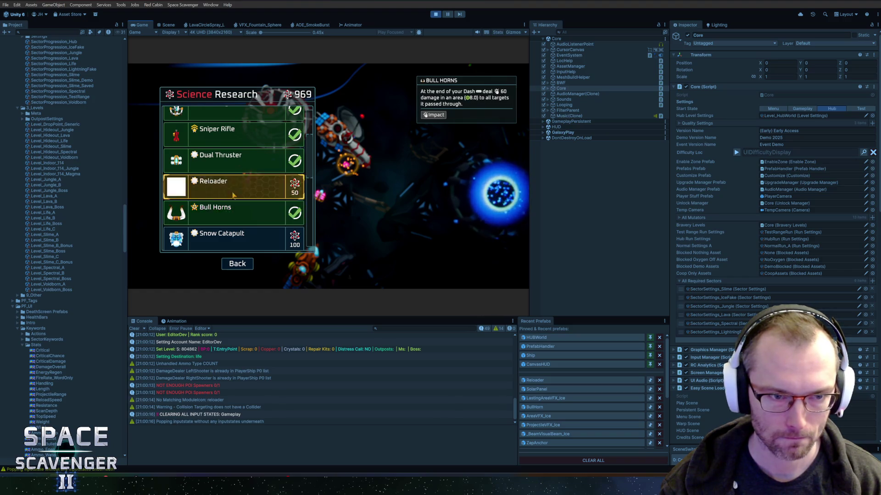
scroll(232, 193, up, 2)
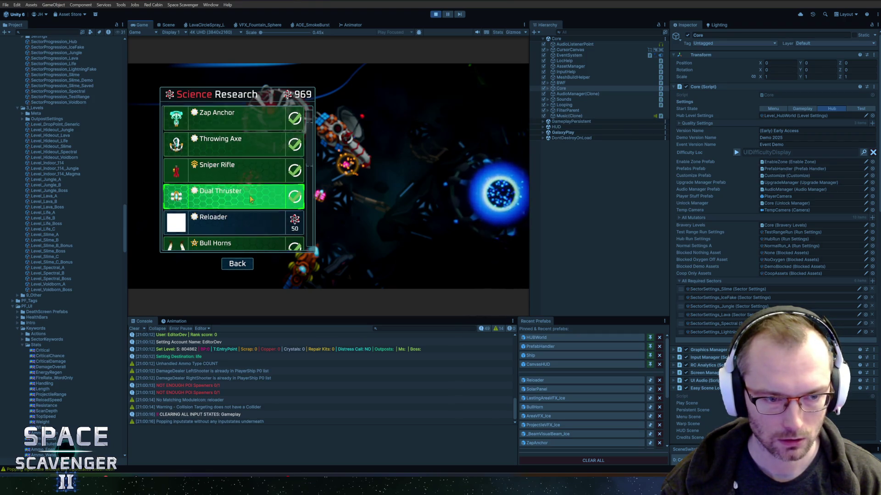
scroll(260, 220, down, 5)
scroll(263, 211, down, 1)
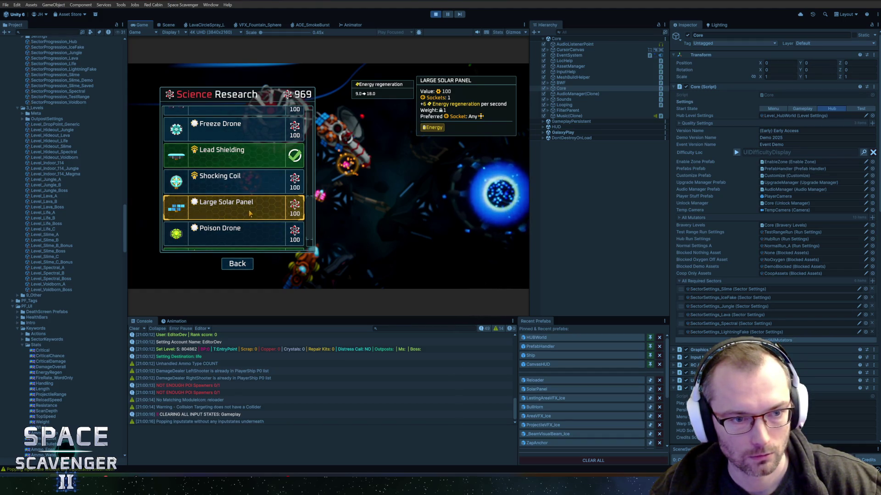
scroll(250, 213, up, 5)
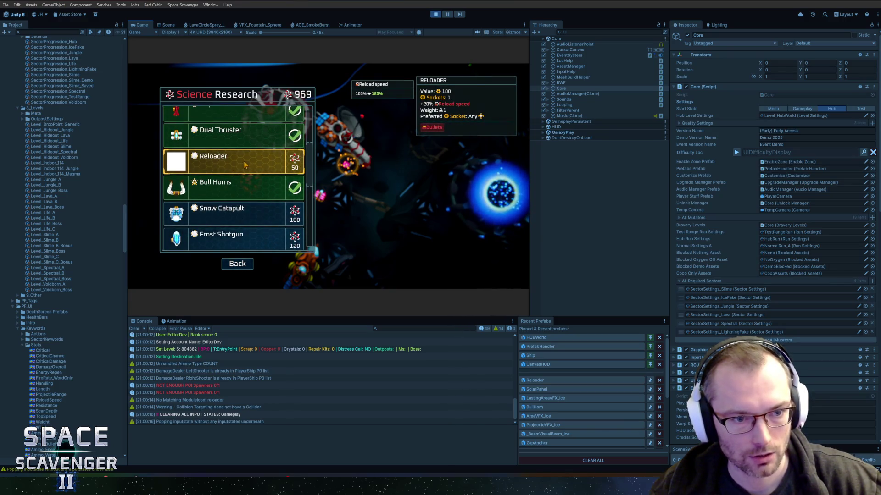
click(246, 165)
key(Escape)
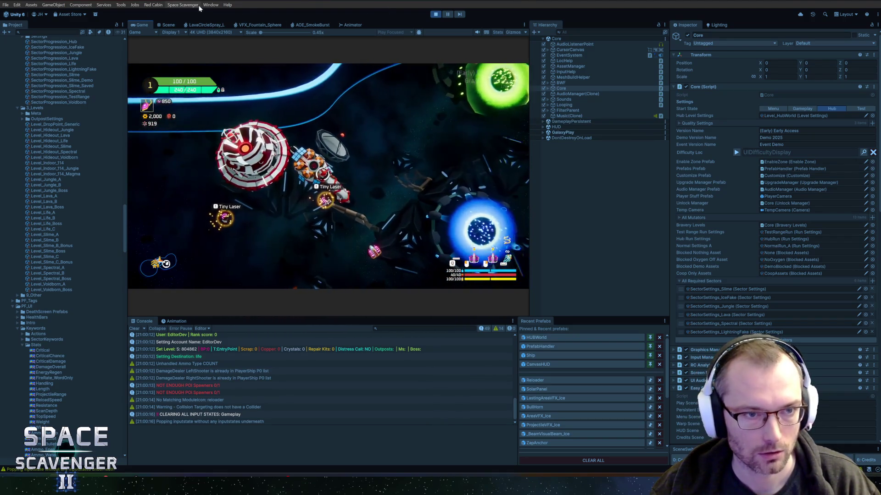
Step: Run Space Scavenger > Generate Module Icons and return focus to the Game view
click(183, 5)
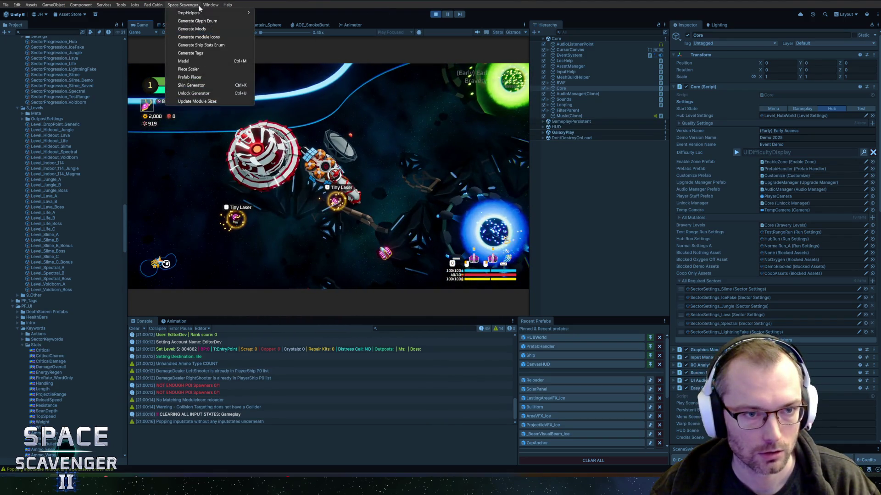
click(198, 37)
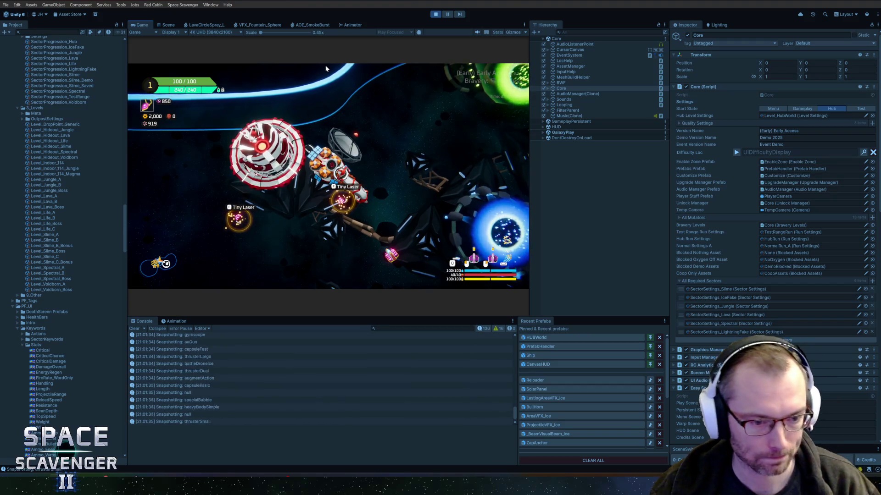
click(326, 65)
Step: Fly into the portal and warp into a new run at Fearless bravery
key(d)
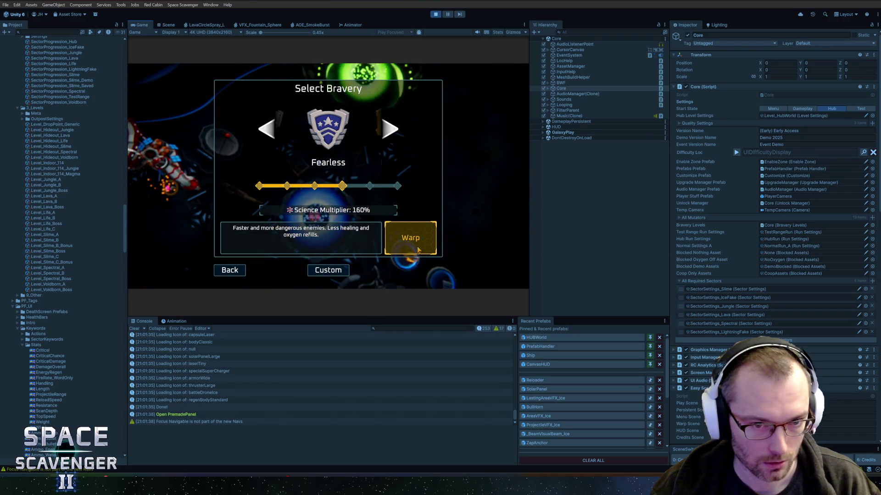
key(d)
key(Return)
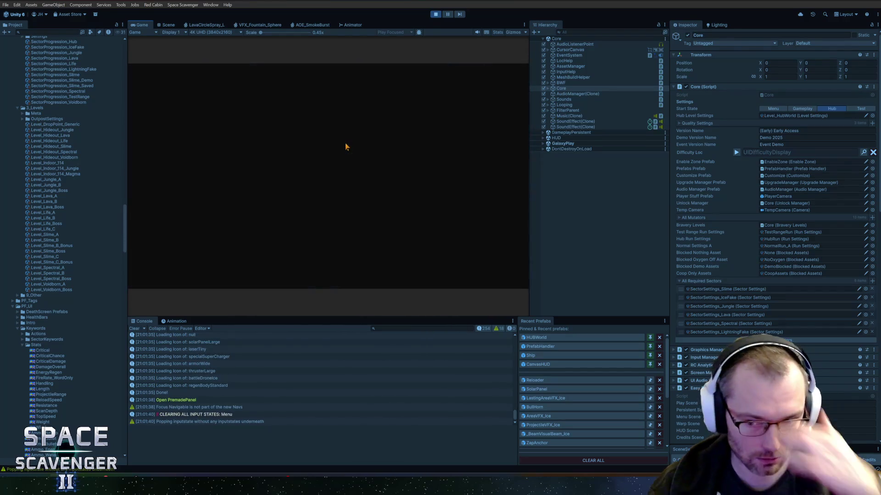
double_click(156, 26)
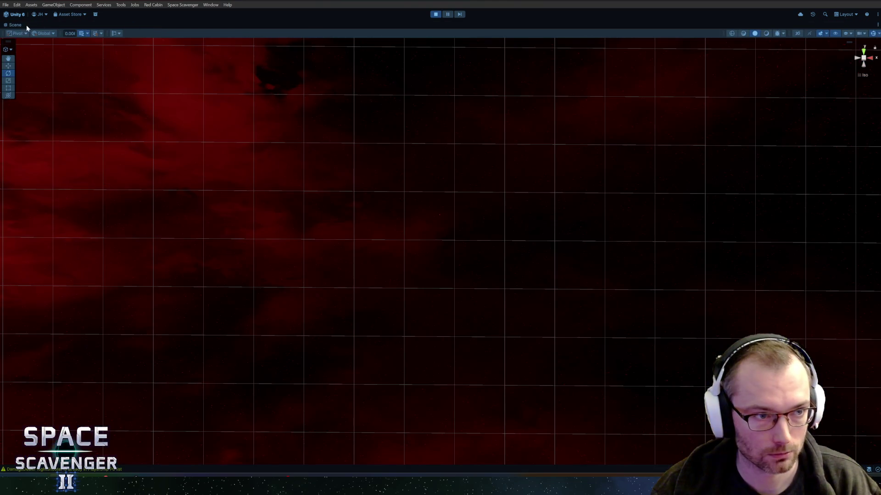
Step: Maximize the Game view over the editor and open the game's debug console
double_click(26, 24)
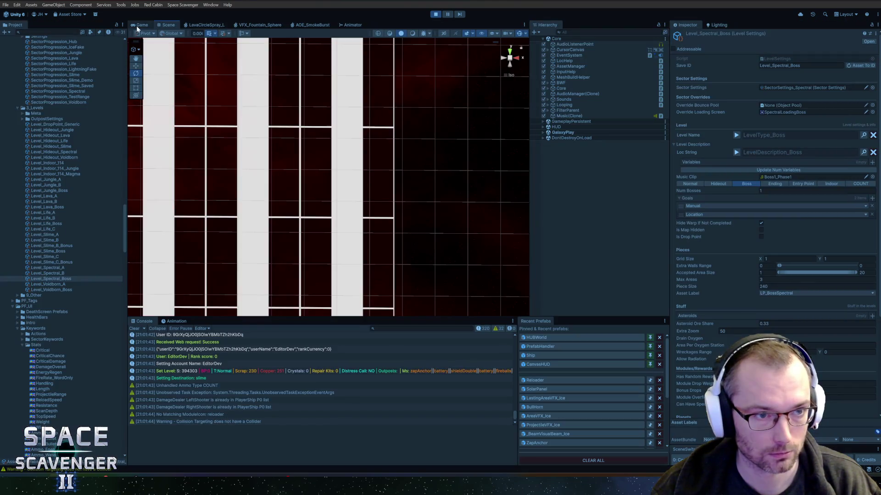
double_click(138, 25)
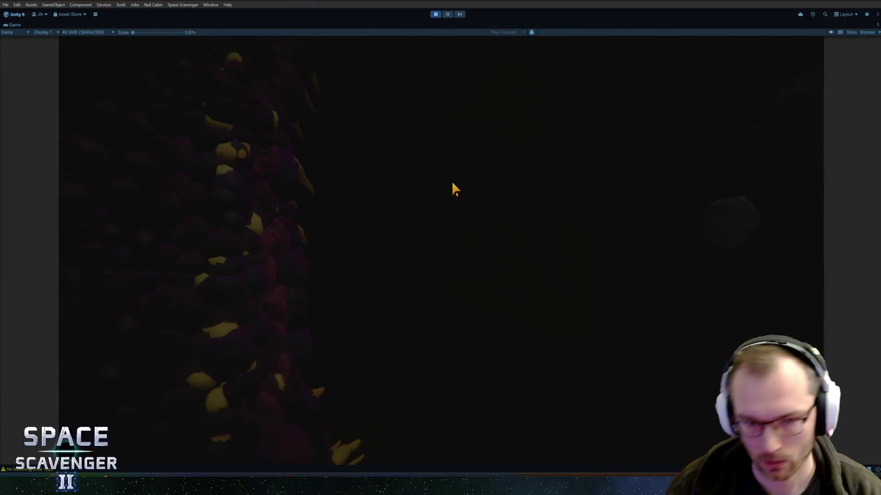
key(grave)
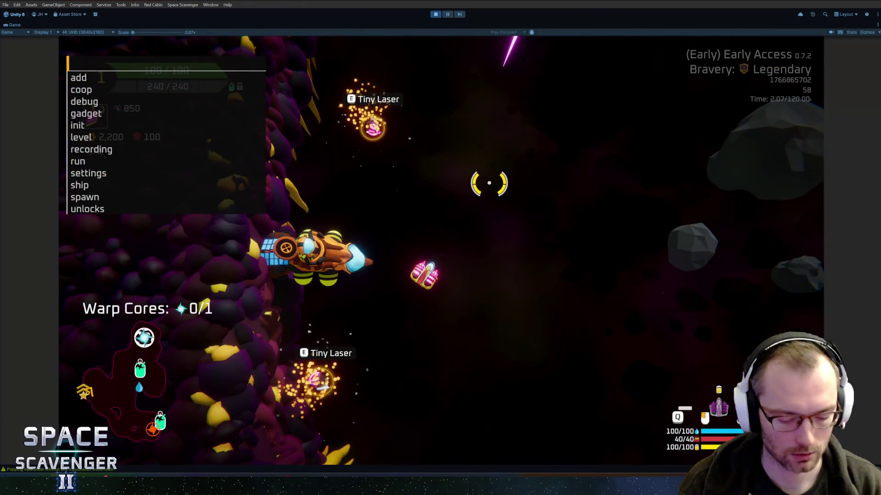
Step: Add the SlottedScrewdriver gadget with a 'gadget add' console command
text(hga)
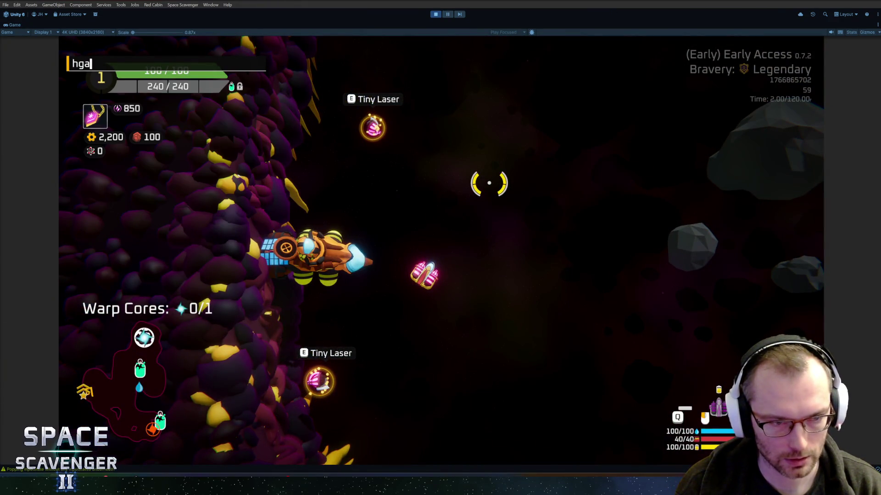
text(dd slott)
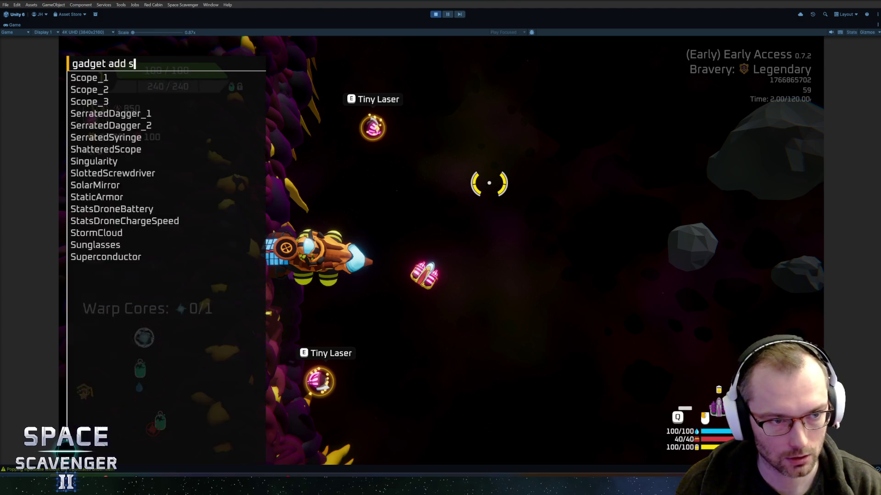
key(Return)
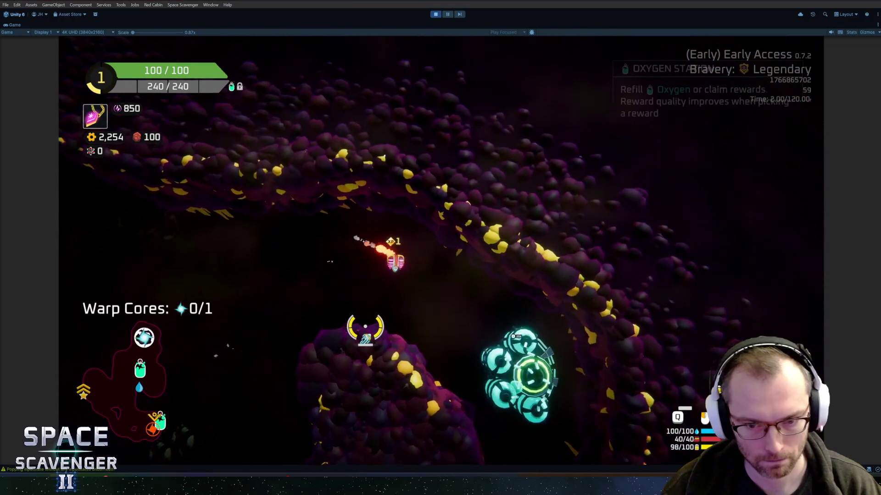
Step: Buy Fireballs, then fit the oxygen station's free Blow Dart onto the ship grid
click(453, 418)
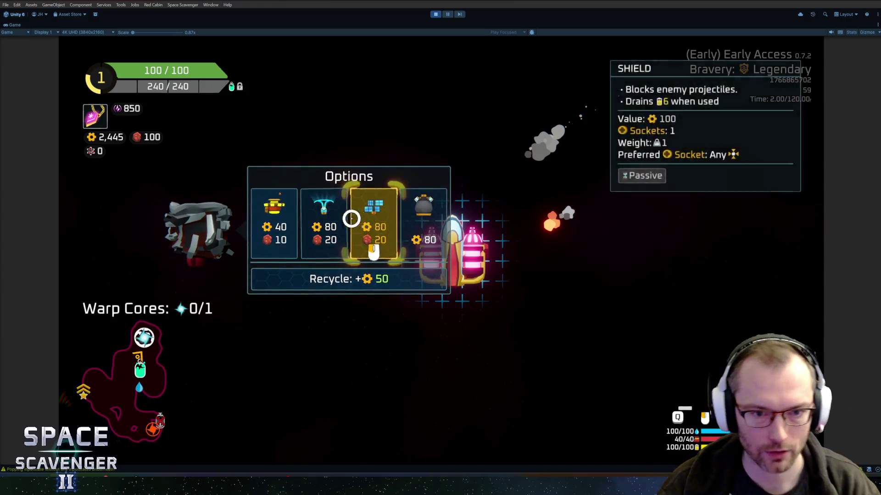
click(294, 227)
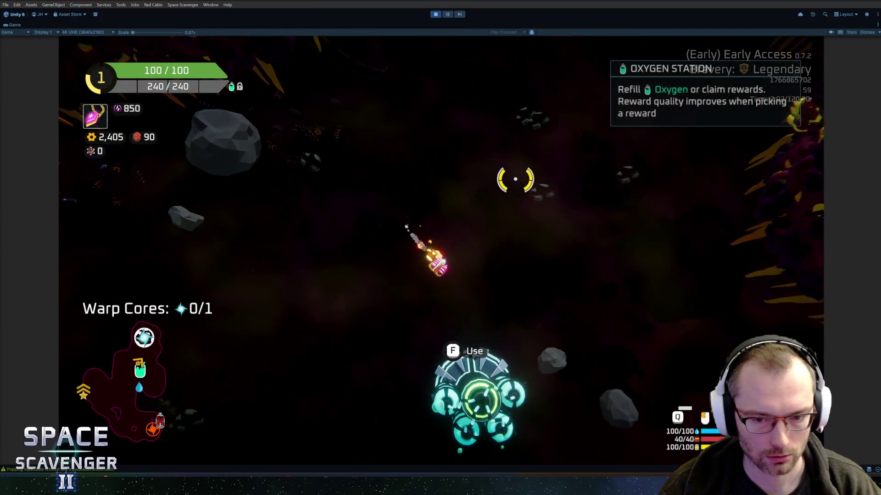
key(e)
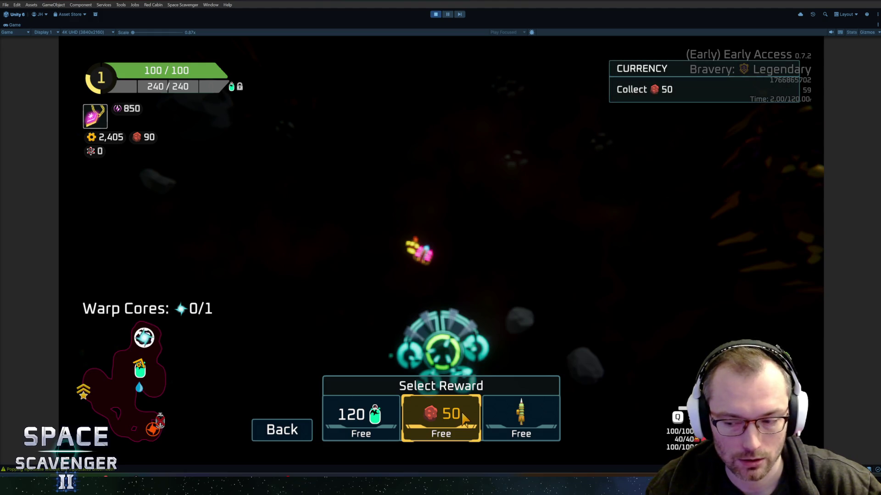
click(521, 417)
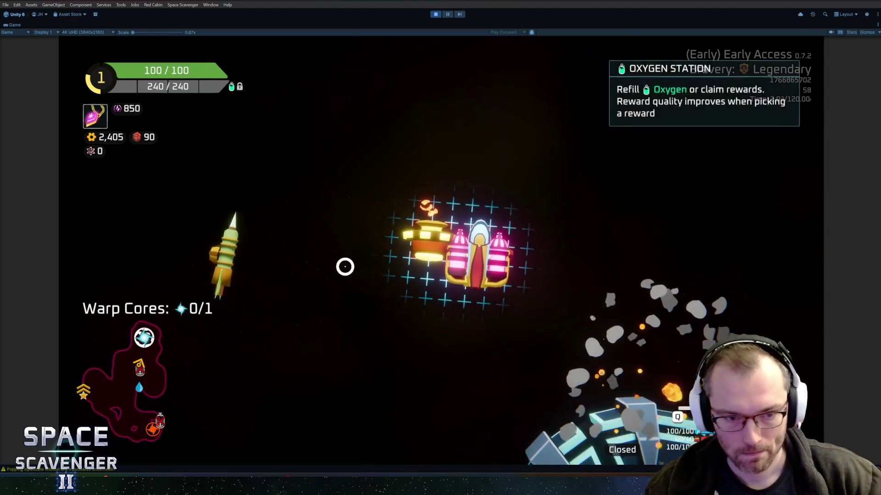
mouse_move(225, 248)
mouse_down()
mouse_move(277, 228)
mouse_move(483, 200)
mouse_up()
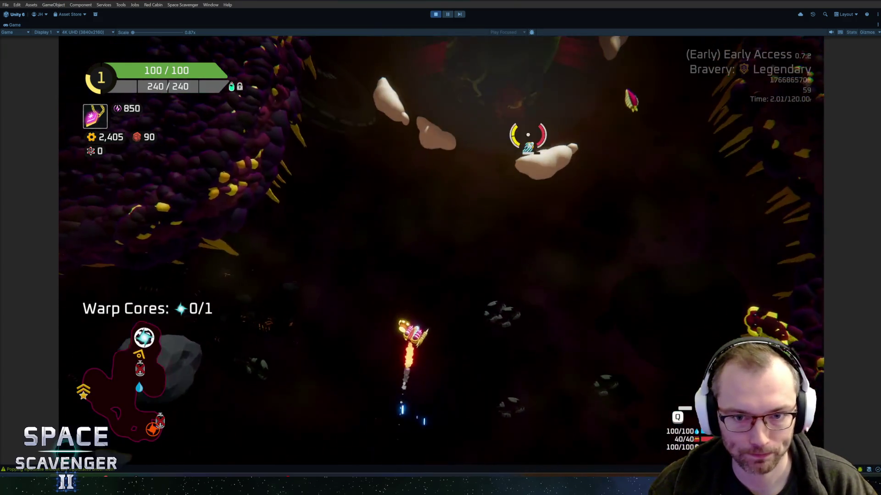
Step: Fly through the cave firing at enemies, collecting the warp core and Spare Parts
key(w)
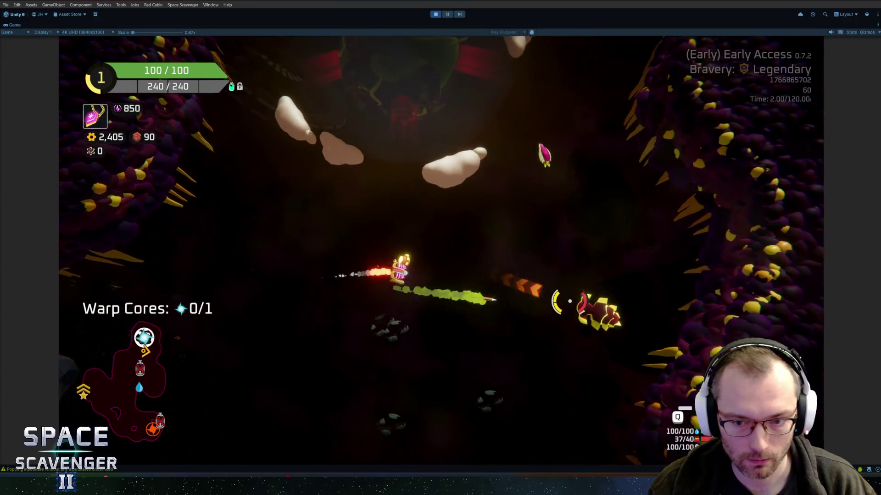
key(w)
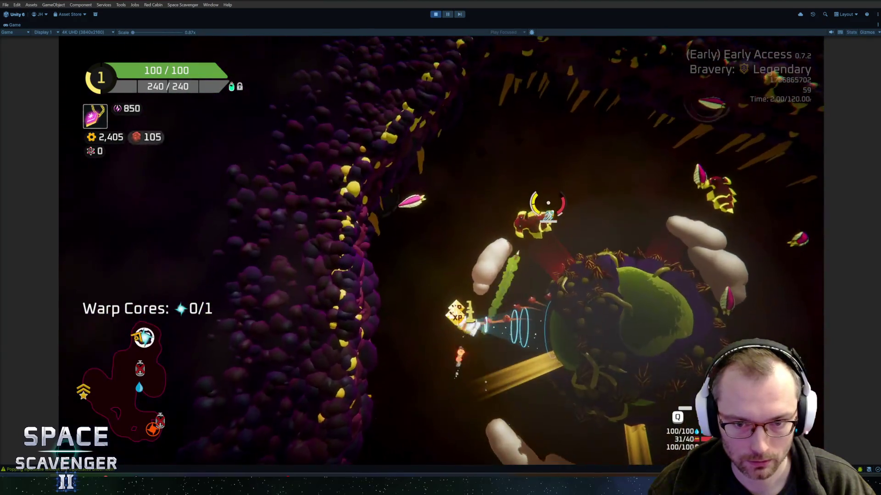
key(w)
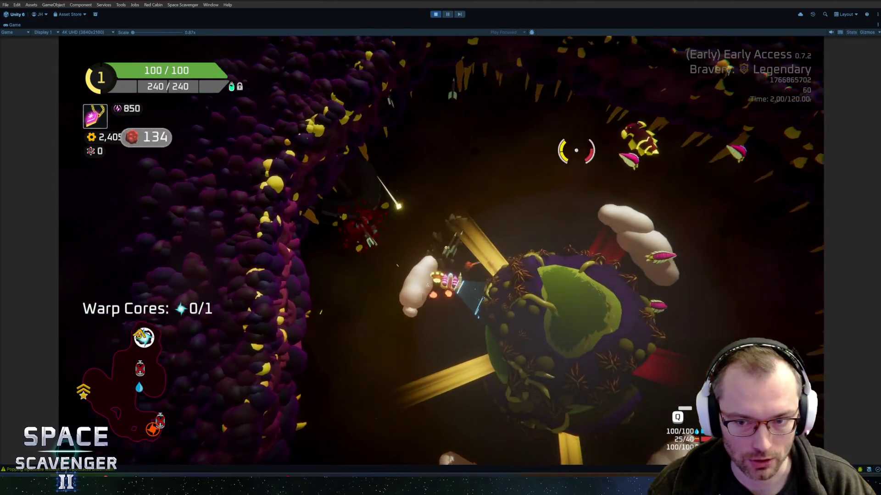
key(w)
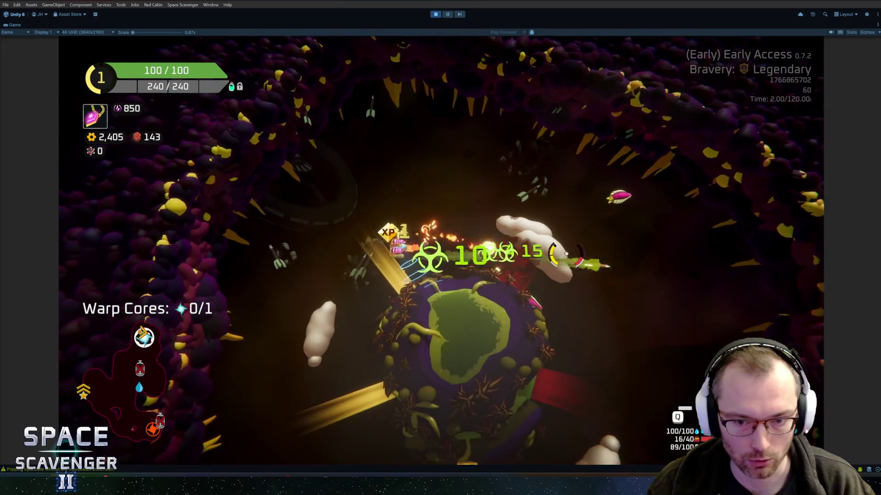
key(w)
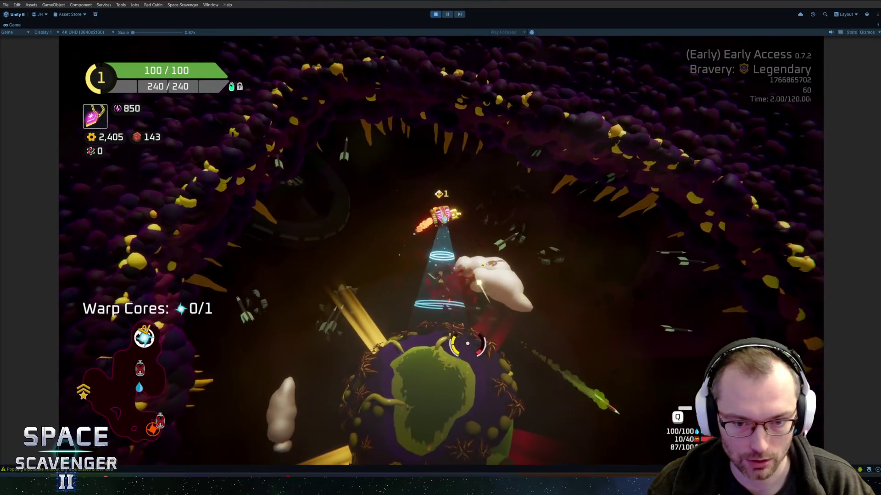
key(w)
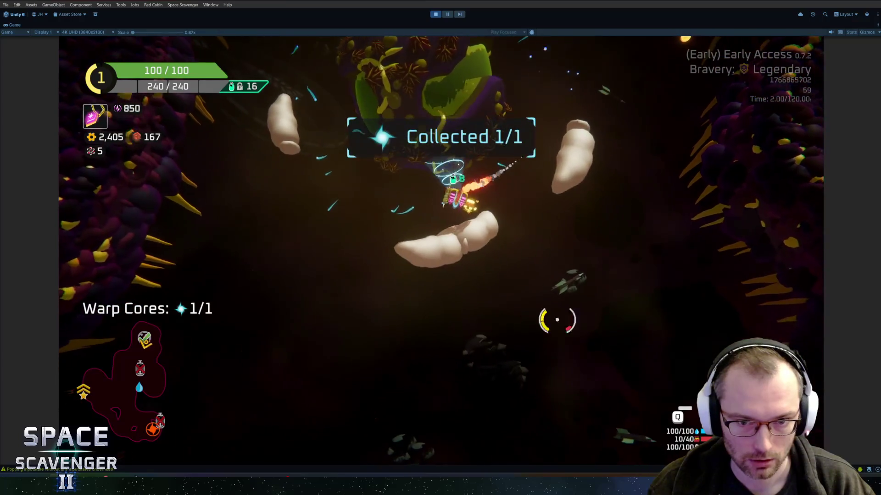
key(w)
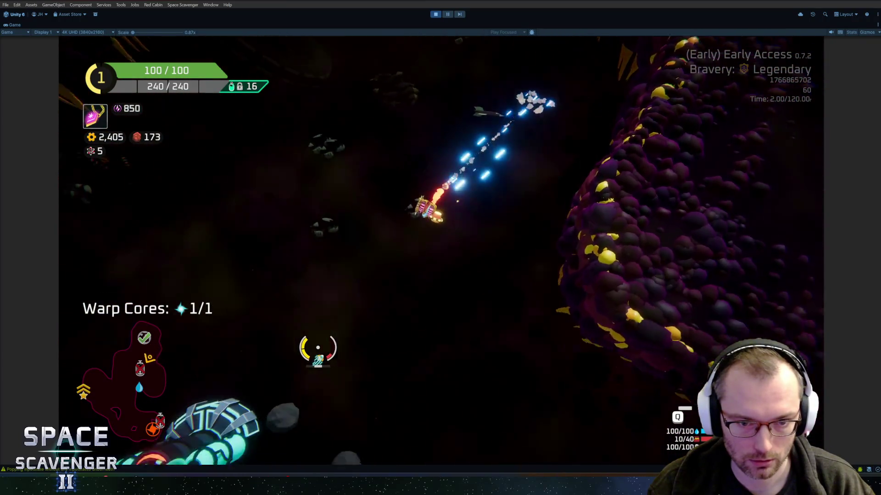
key(w)
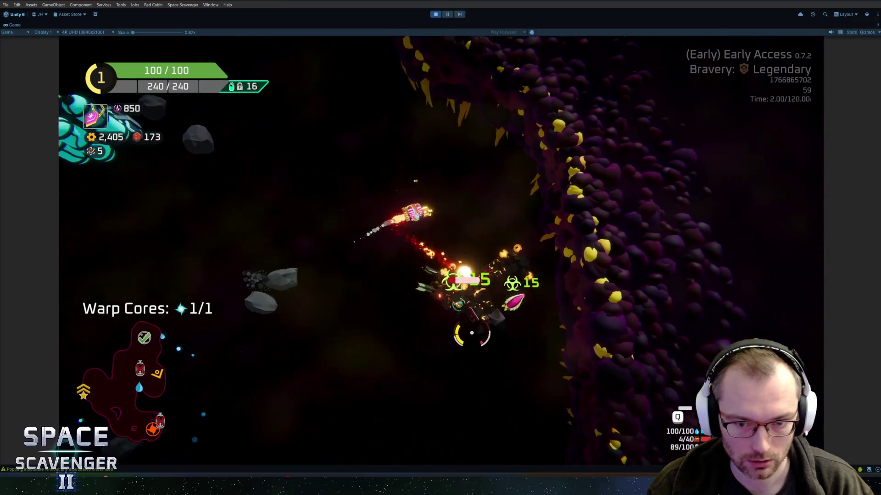
key(w)
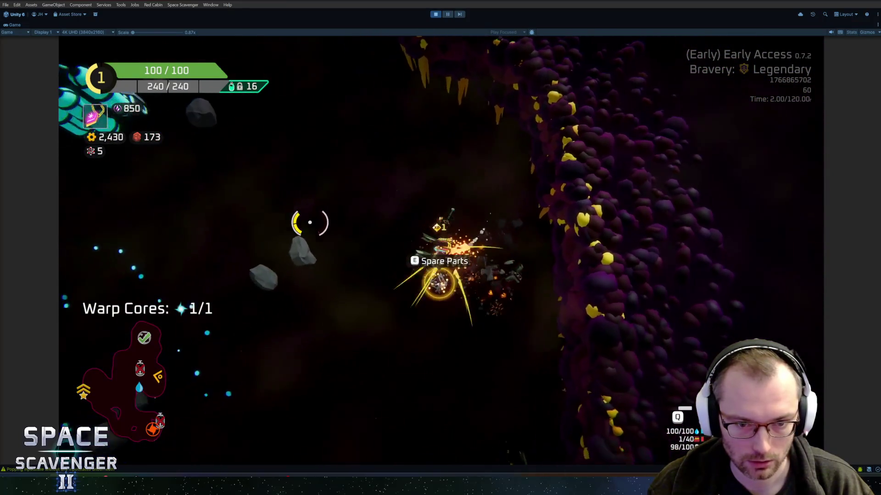
Step: Craft Spare Parts into a BODY module, fit it for 125 health, and warp out
key(Tab)
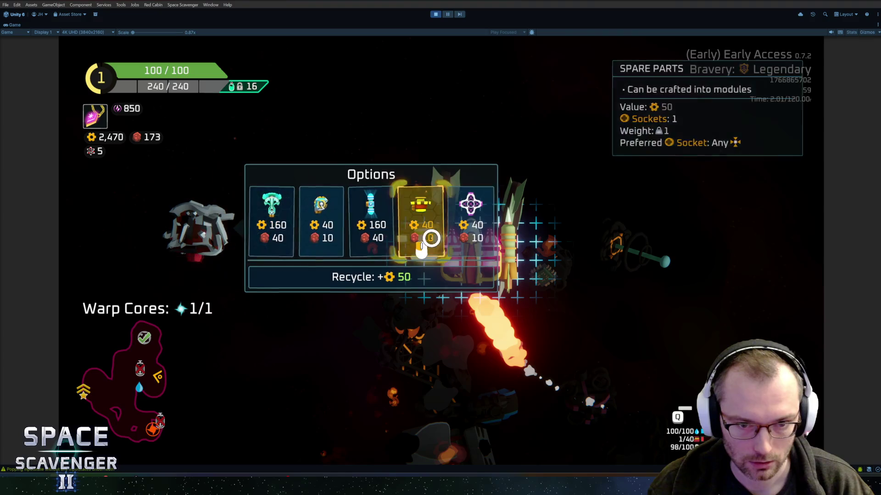
click(474, 220)
drag(192, 240, 471, 316)
key(Tab)
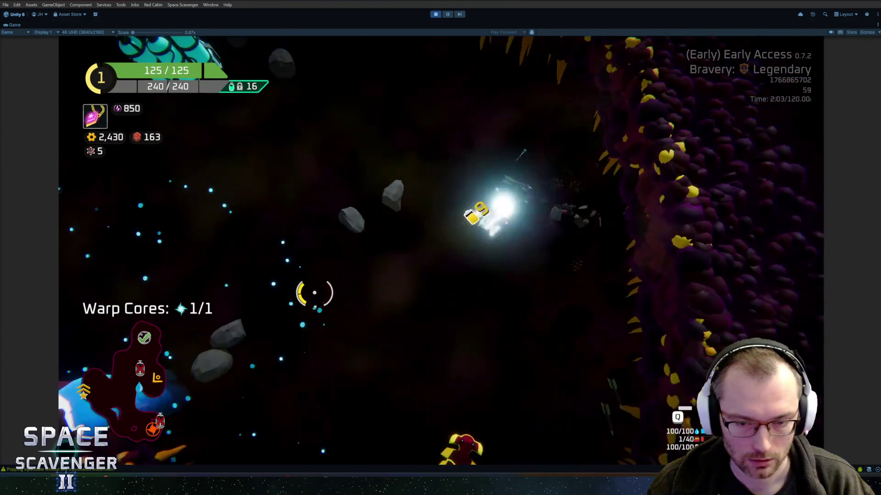
key(w)
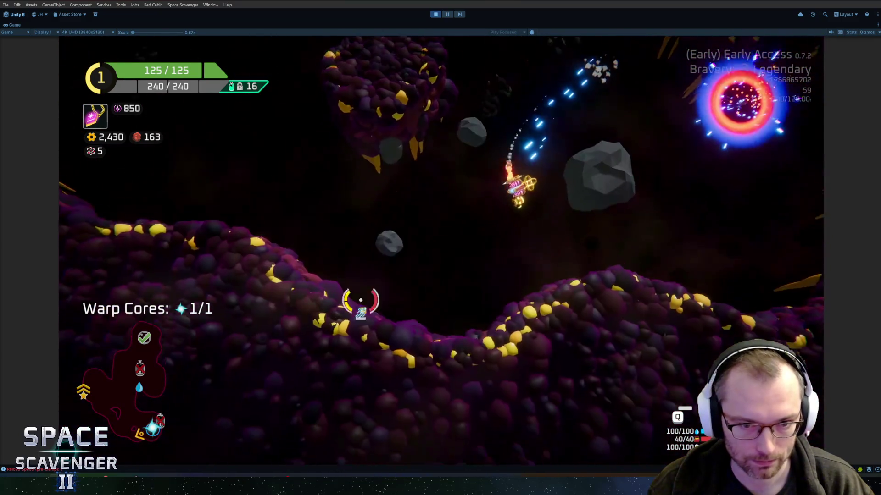
key(e)
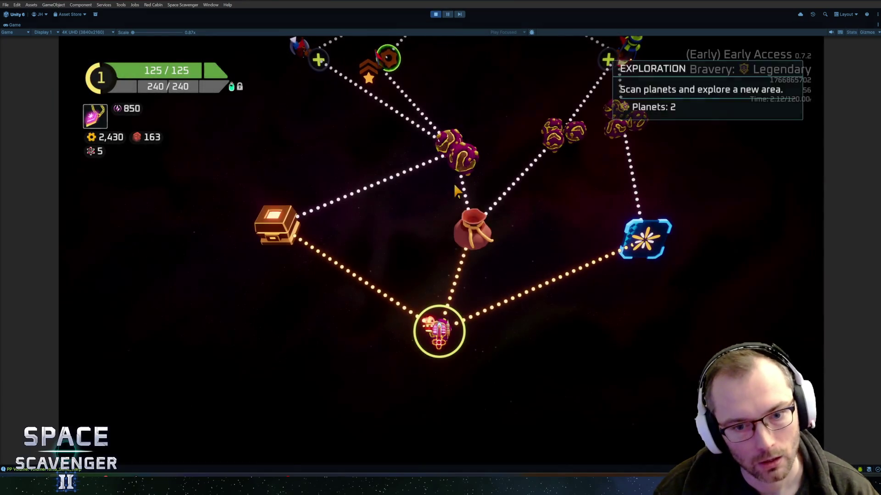
Step: Inspect the sector map's destination nodes, then un-maximize the Game view
mouse_move(473, 230)
mouse_move(283, 227)
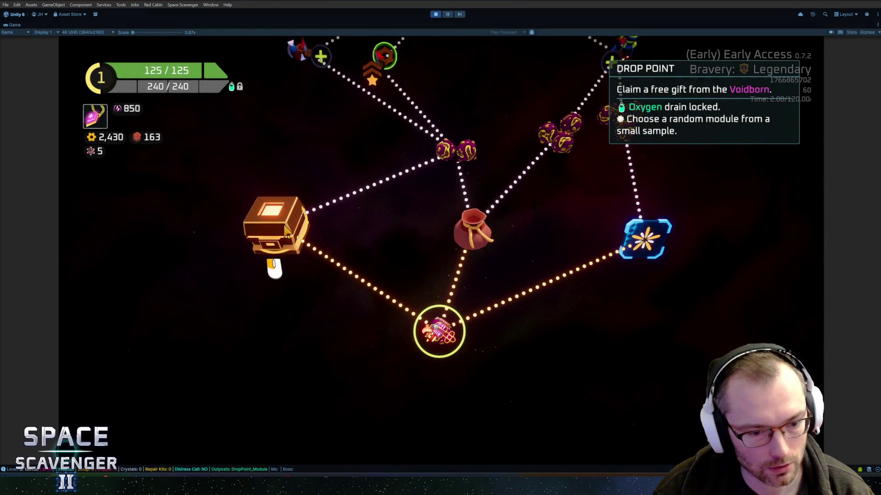
mouse_move(460, 158)
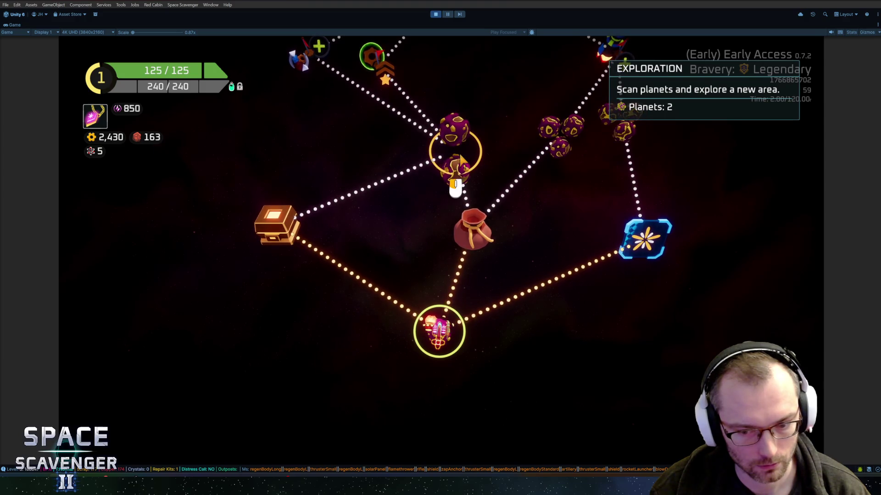
mouse_move(560, 143)
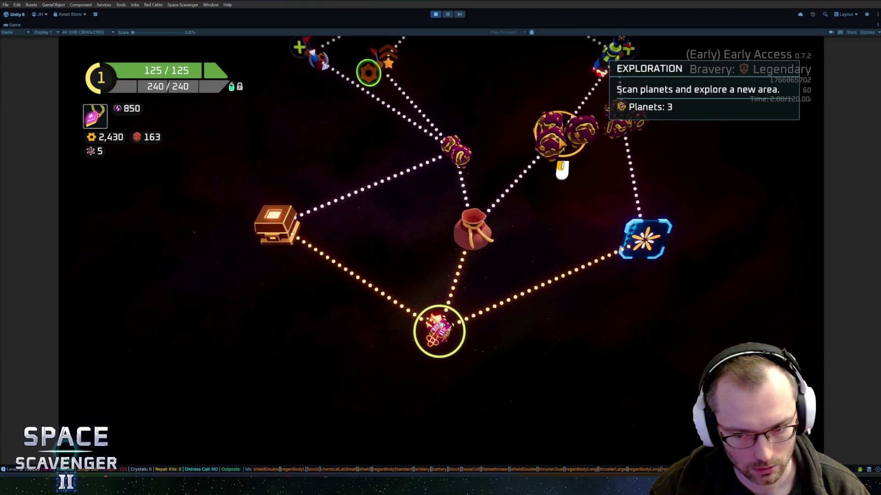
scroll(561, 144, up, 3)
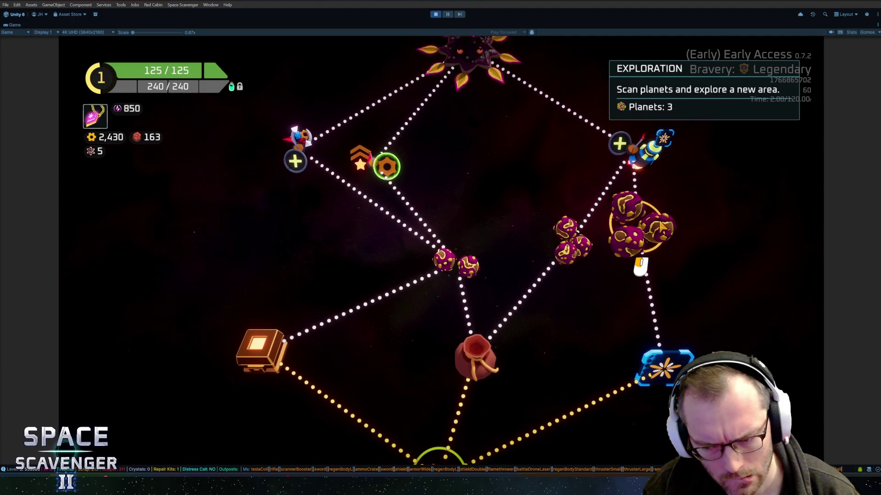
click(449, 15)
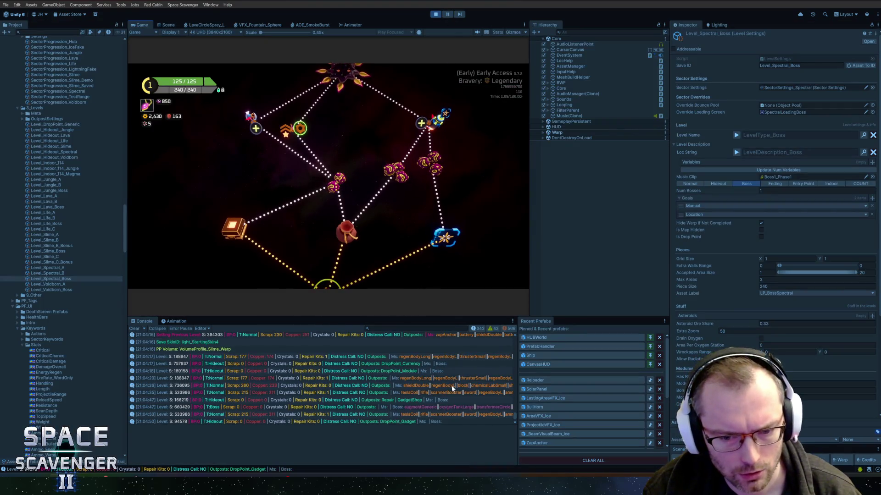
Step: Review the level log entries, including S:399077, S:533986, S:38889 and S:91514, then exit Play mode
click(456, 398)
click(458, 393)
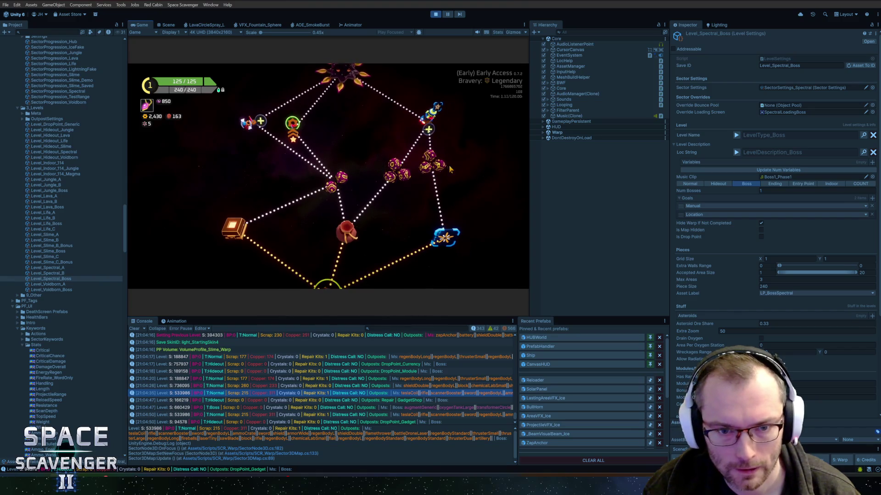
mouse_move(337, 197)
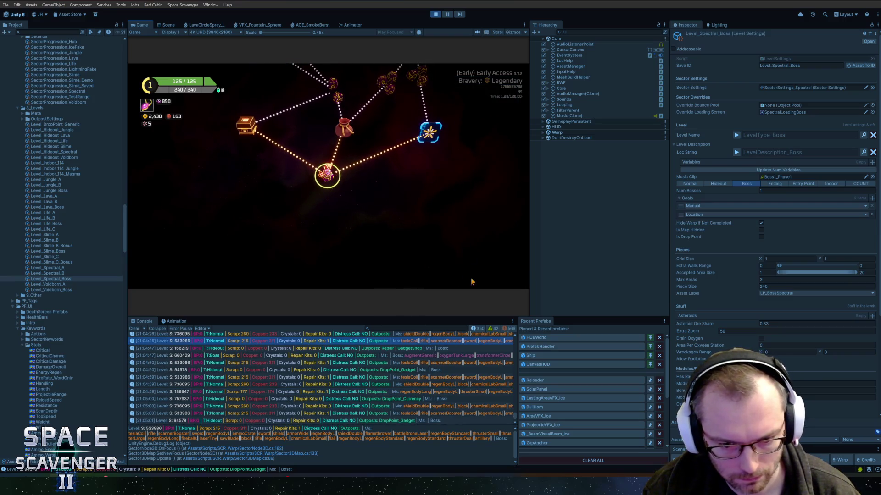
click(407, 415)
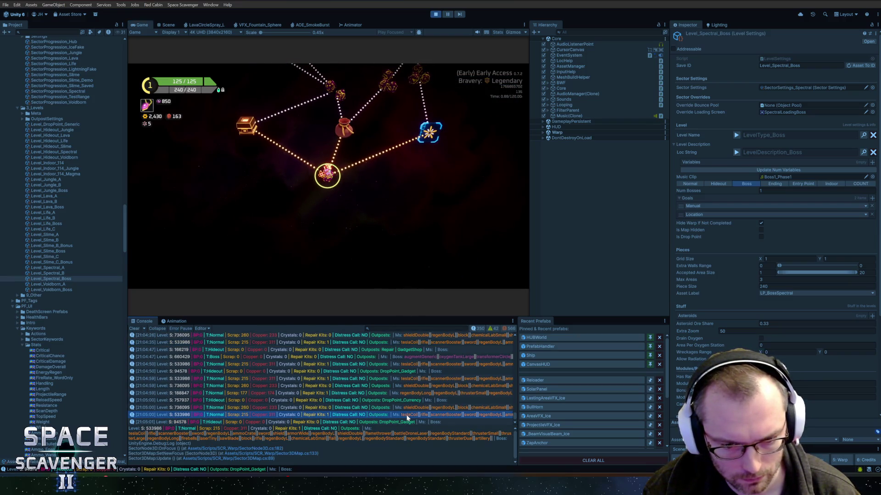
click(420, 406)
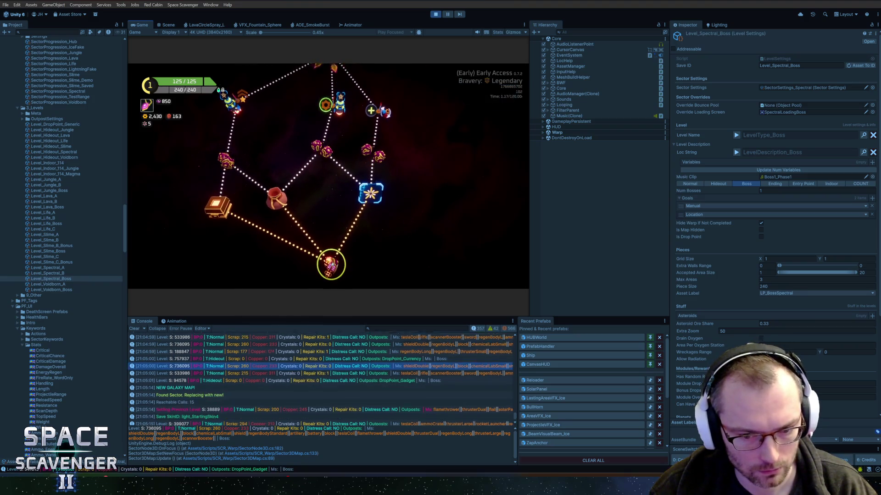
click(464, 414)
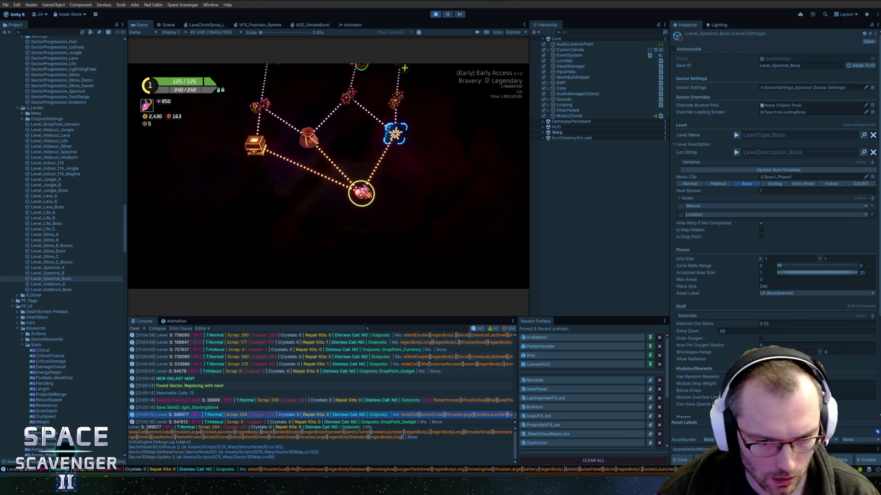
click(386, 366)
click(411, 407)
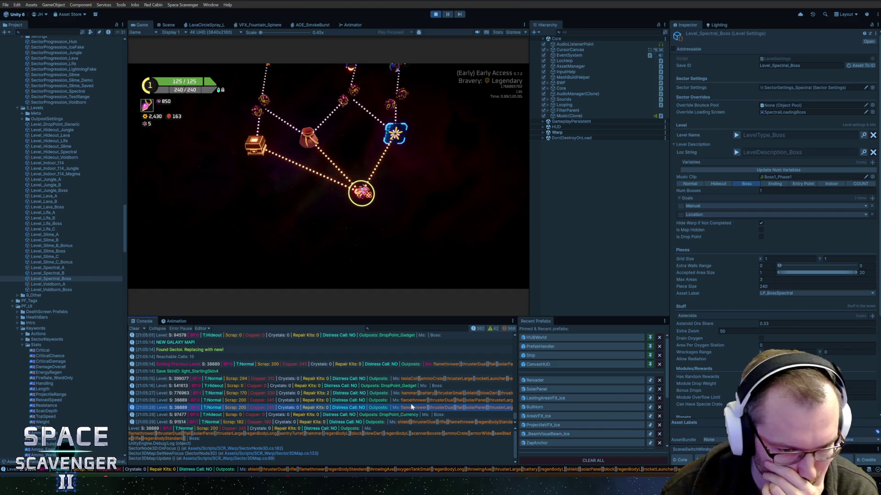
click(406, 422)
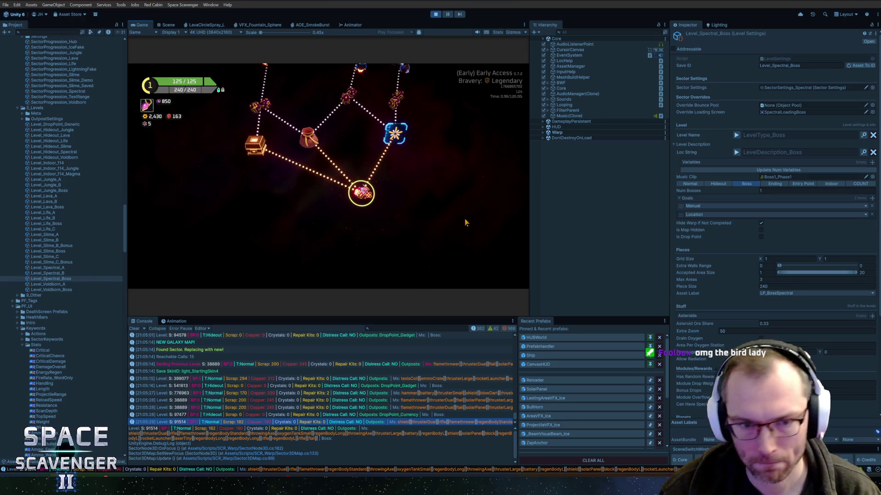
click(437, 17)
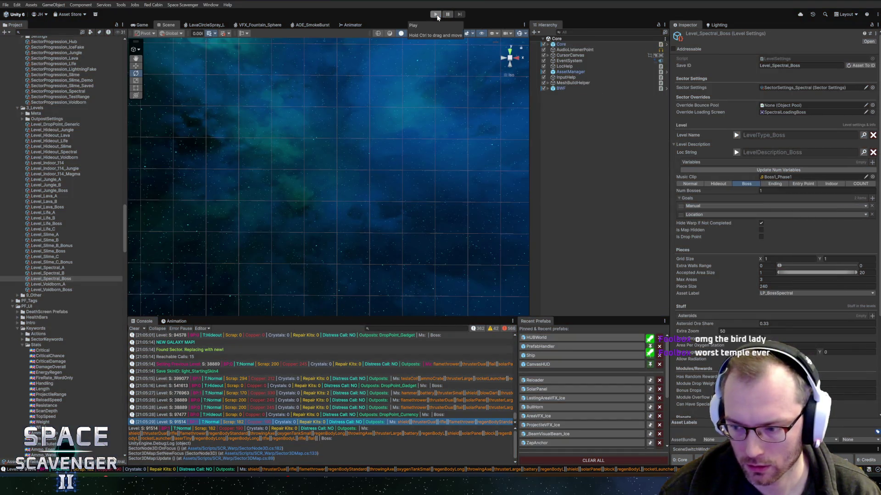
Step: Start a new playtest in a maximized Game view, begin the gauntlet at the portal and warp in
click(437, 15)
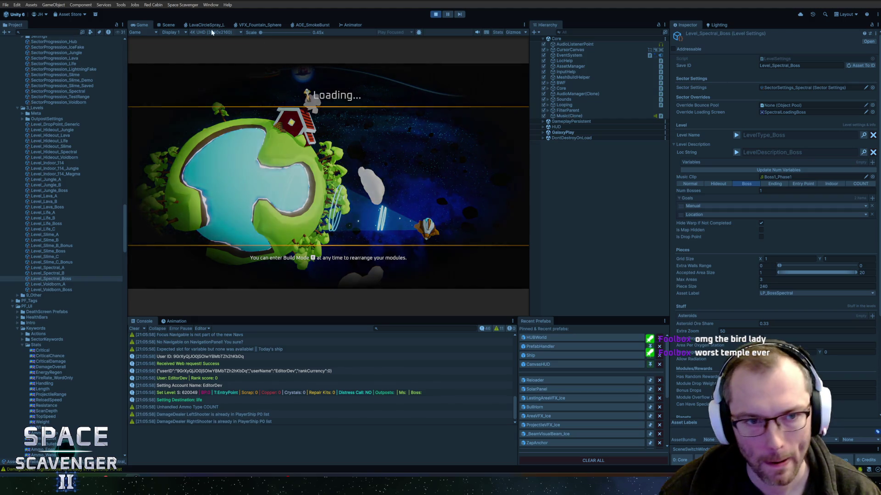
double_click(143, 24)
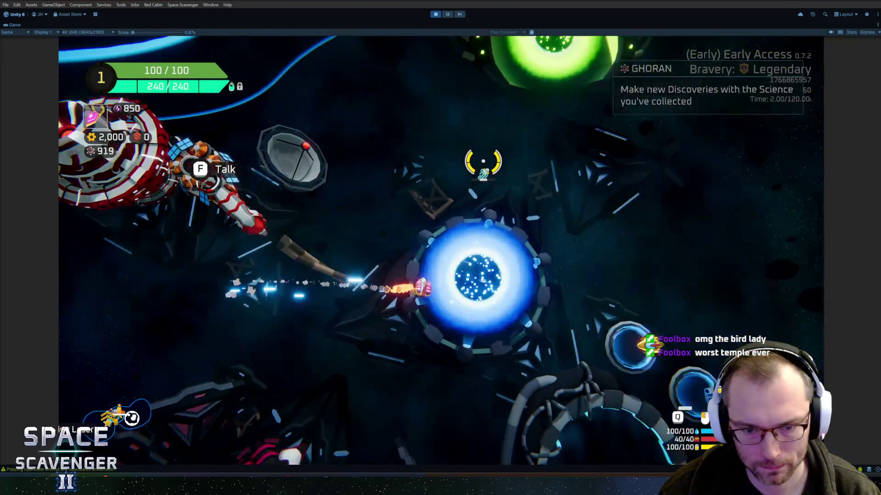
key(f)
key(Return)
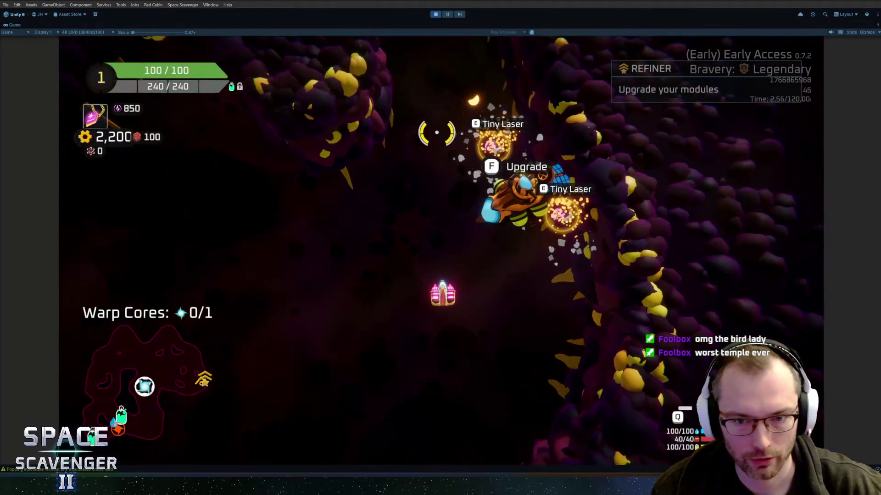
key(w)
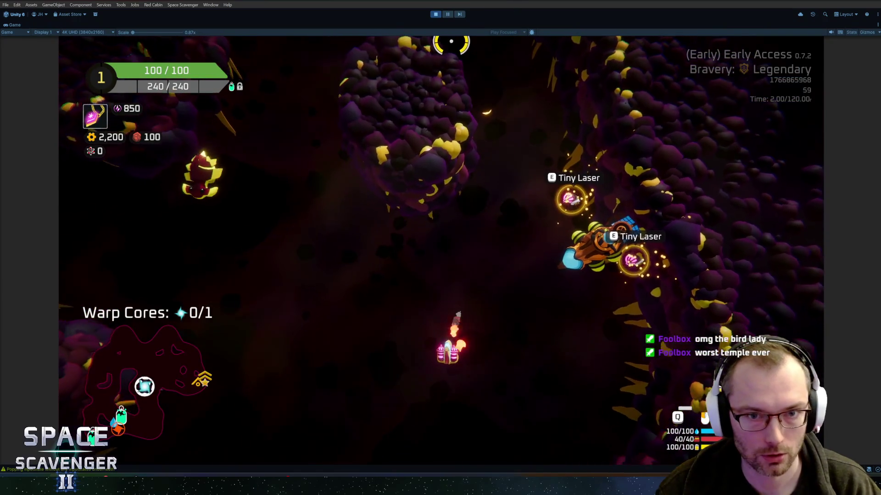
click(448, 15)
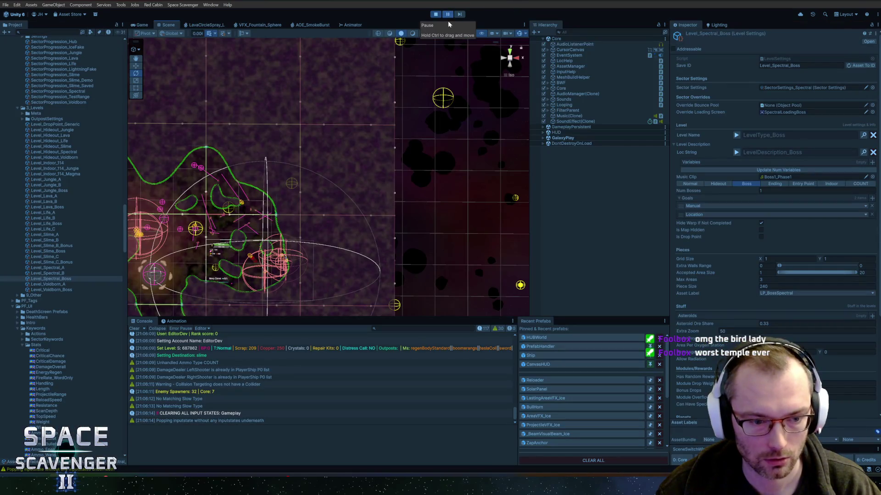
Step: Check the Set Level log entry, run 'level clear' in the dev console, and warp out via the portal
click(411, 349)
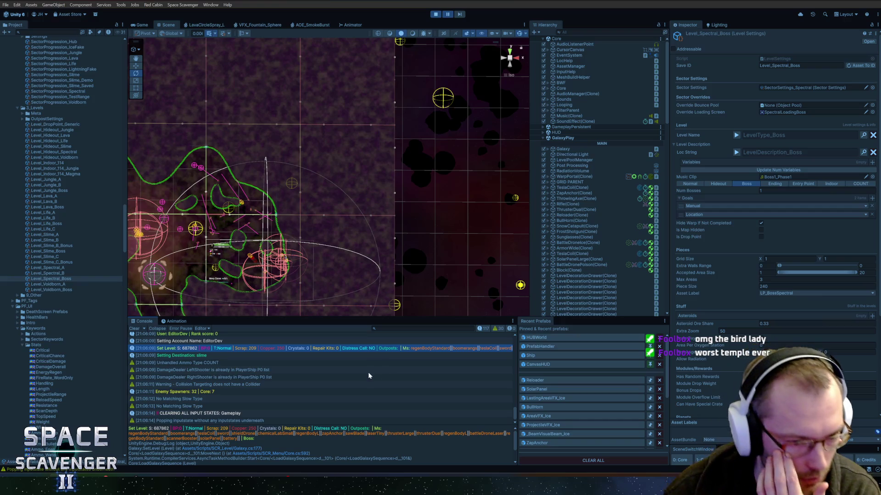
scroll(427, 199, up, 5)
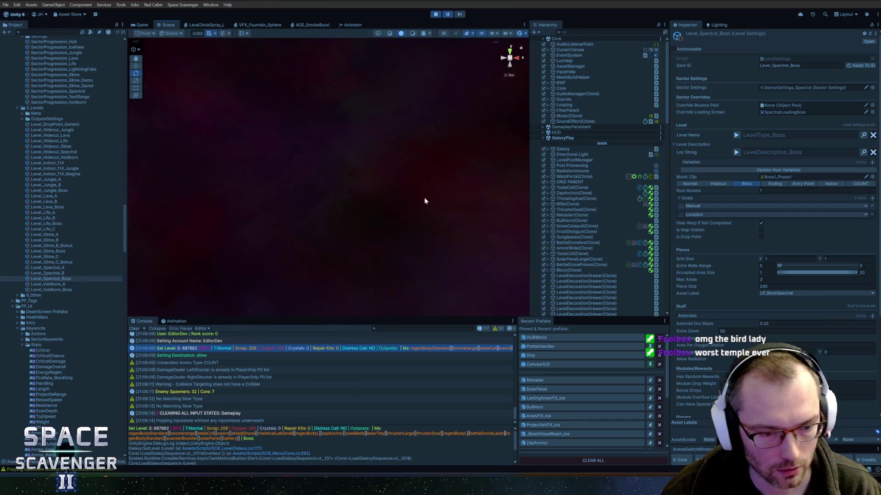
key(ctrl+2)
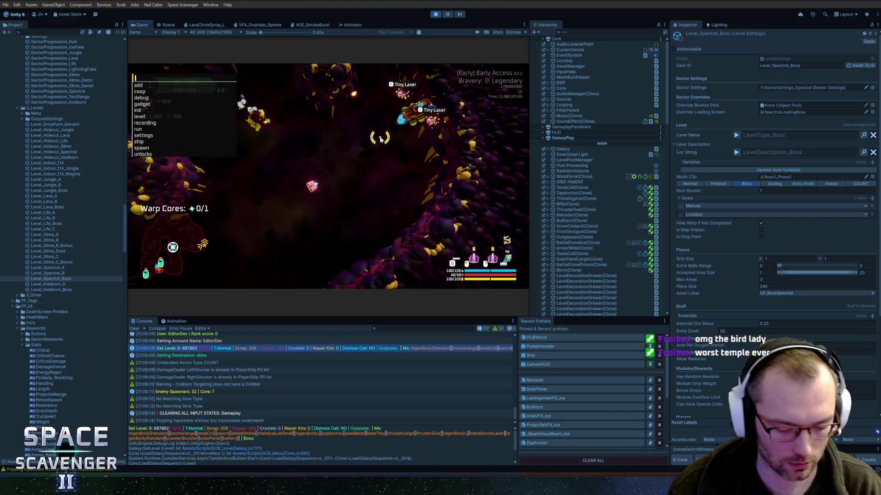
text(level clear)
key(Return)
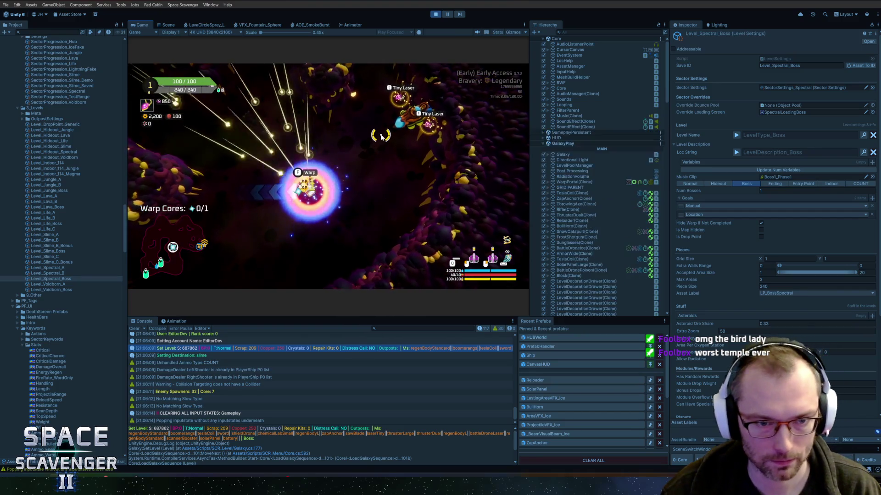
key(f)
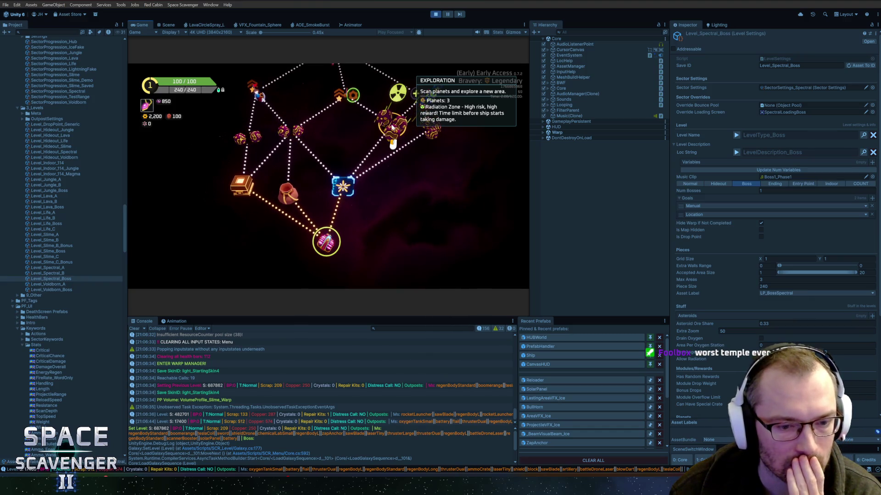
Step: Check the Reachable Calls: 19 and S: 17400 log entries, then maximize the Game view and open the dev console
click(434, 364)
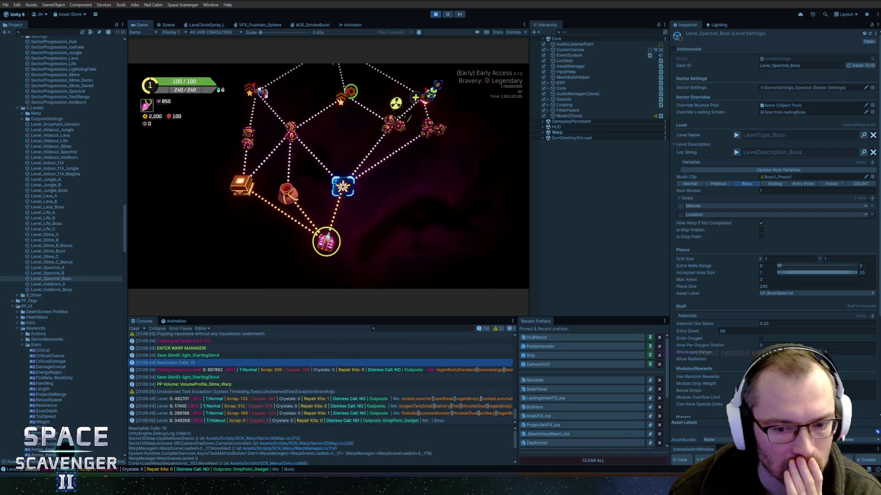
click(412, 407)
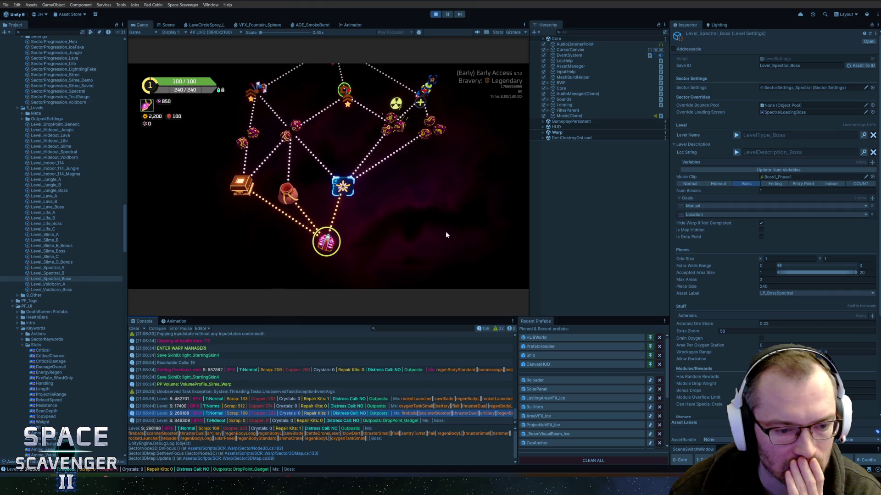
mouse_move(290, 150)
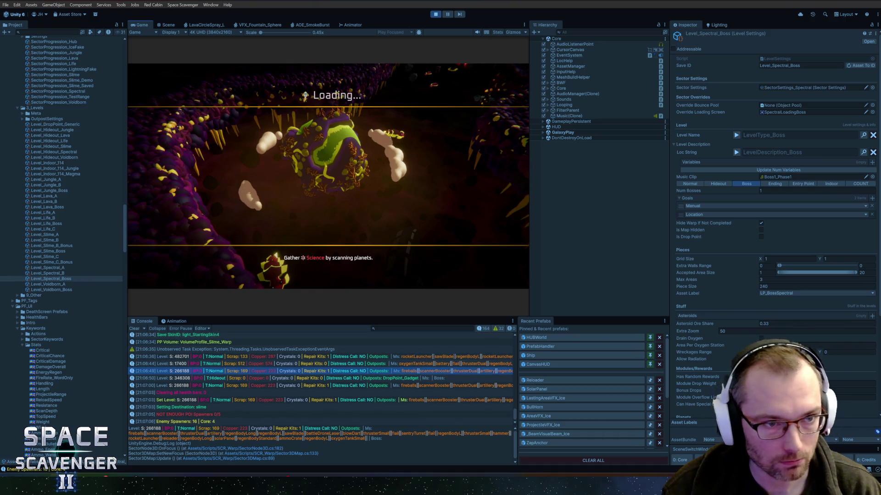
key(super)
click(137, 24)
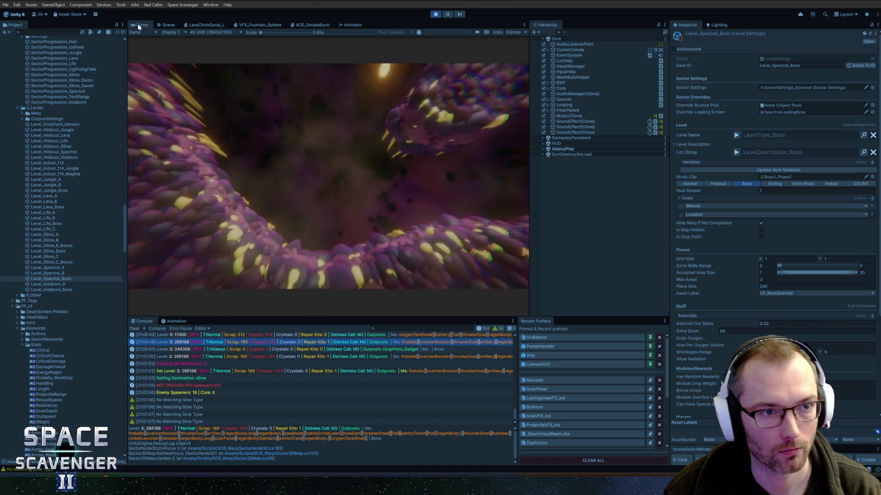
double_click(138, 23)
key(grave)
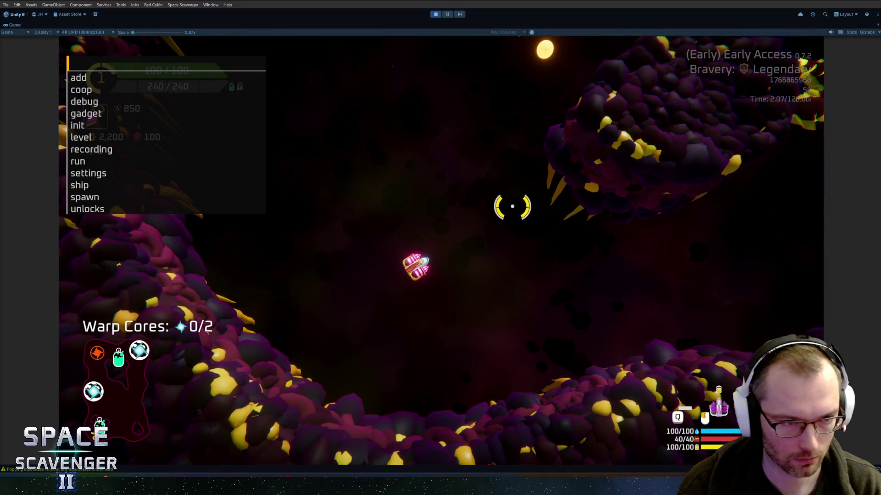
Step: Add the SlottedScrewdriver gadget with the 'gadget add' console command
text(ship)
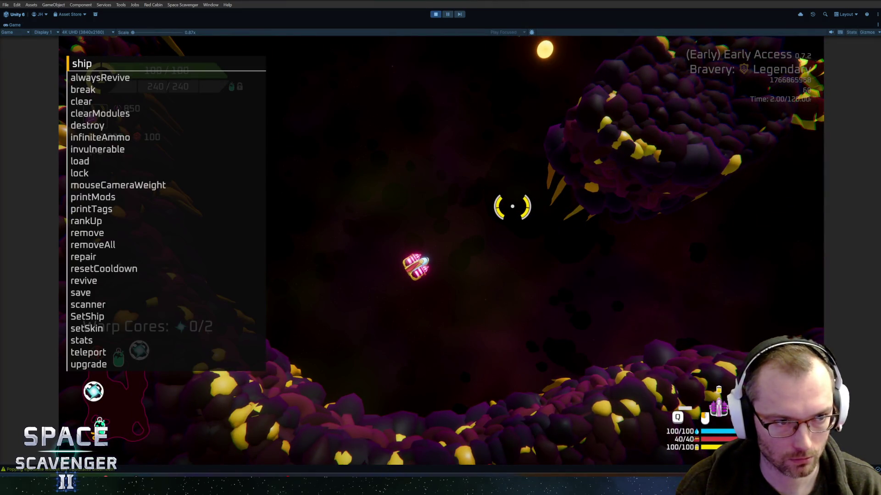
key(BackSpace)
key(BackSpace)
key(BackSpace)
text(gadget )
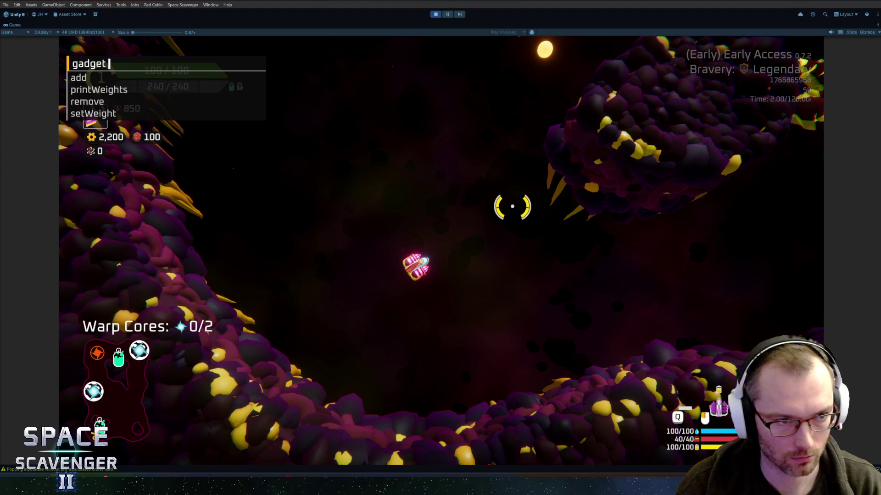
text(add slottedScrewdriver)
key(Return)
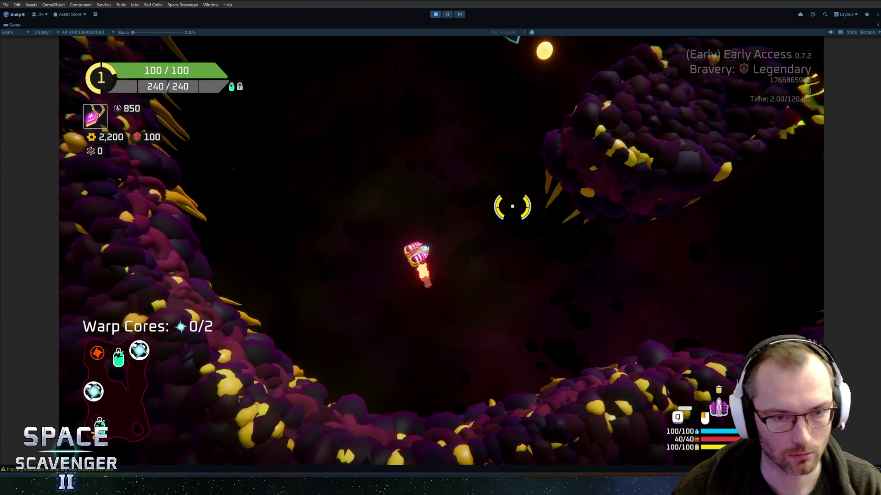
Step: Take the 80 reward from the Oxygen Station and fly up-right firing at enemies
key(f)
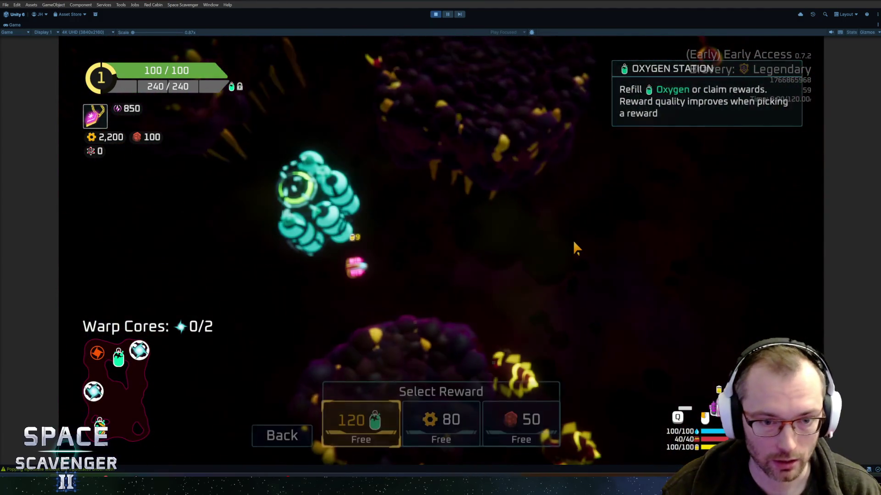
click(436, 417)
key(w)
key(d)
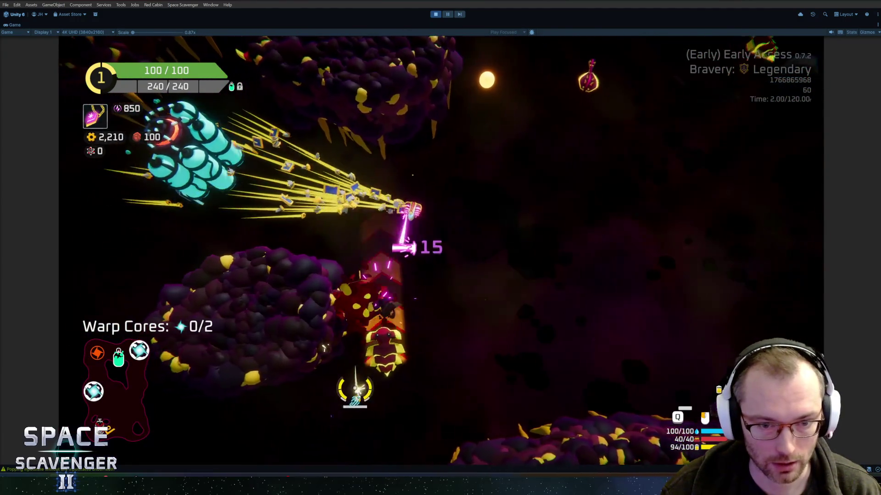
key(w)
key(d)
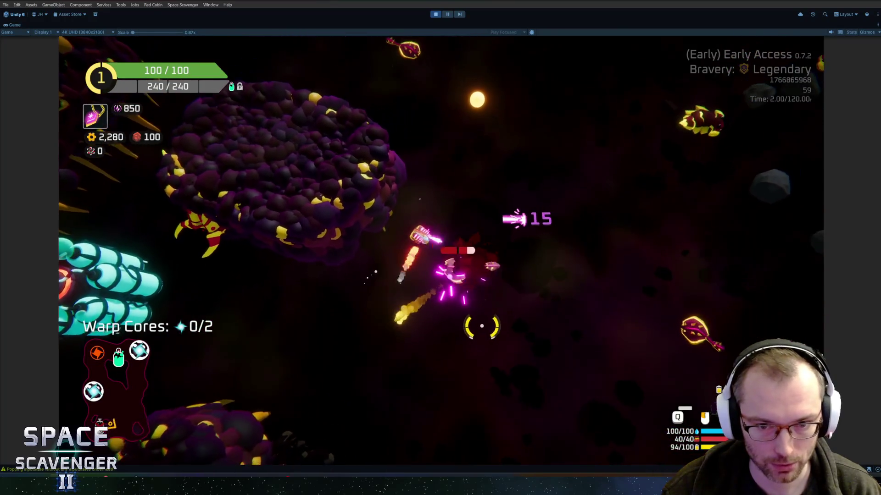
key(w)
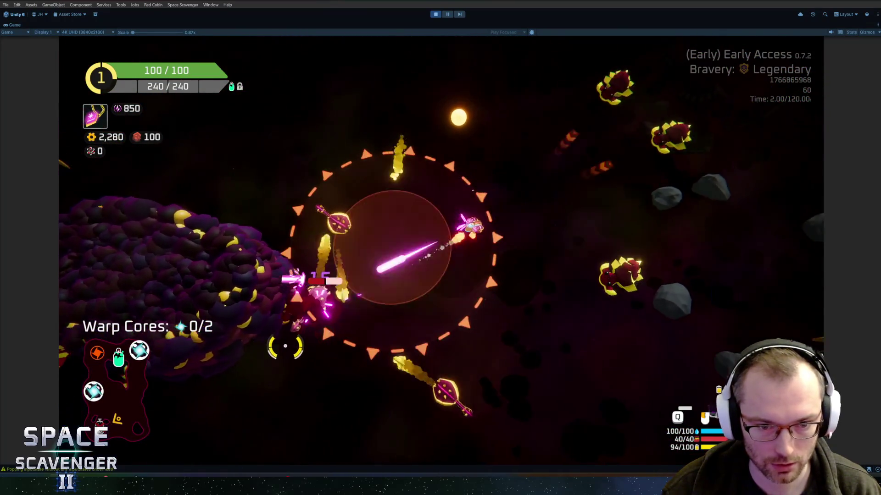
Step: Fly up-left past the enemy ring and along the asteroid wall under fire
key(w)
key(a)
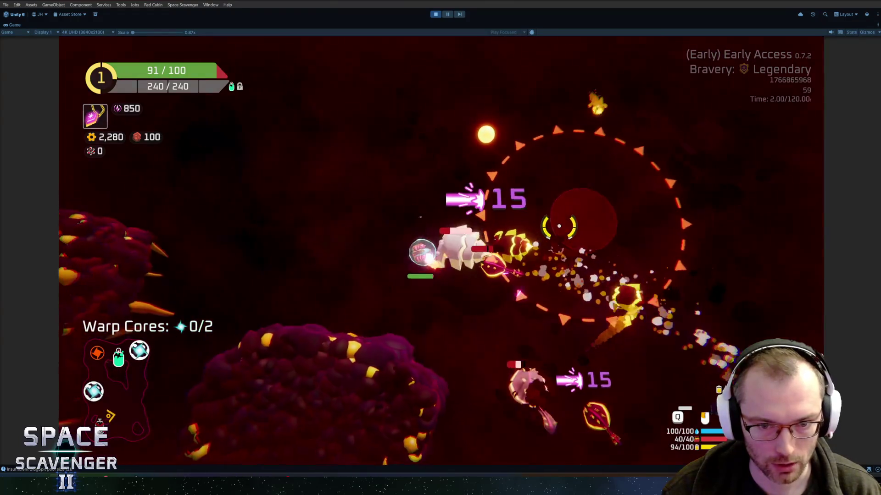
key(a)
key(s)
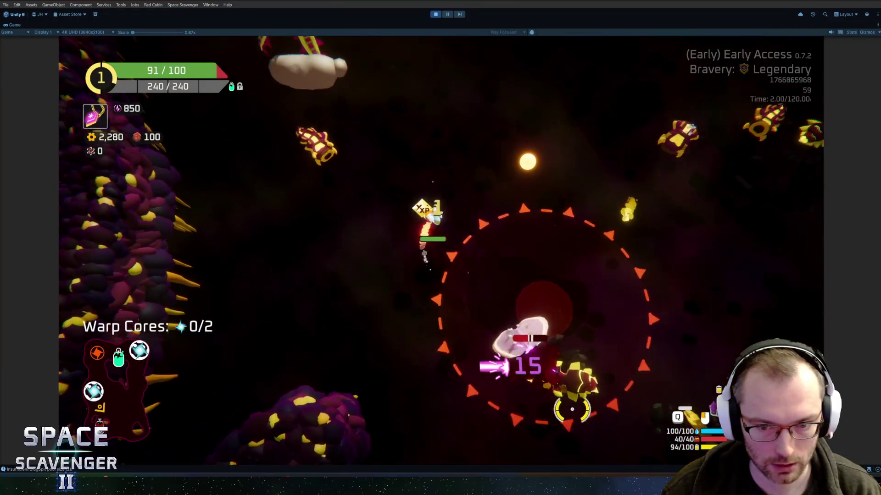
key(w)
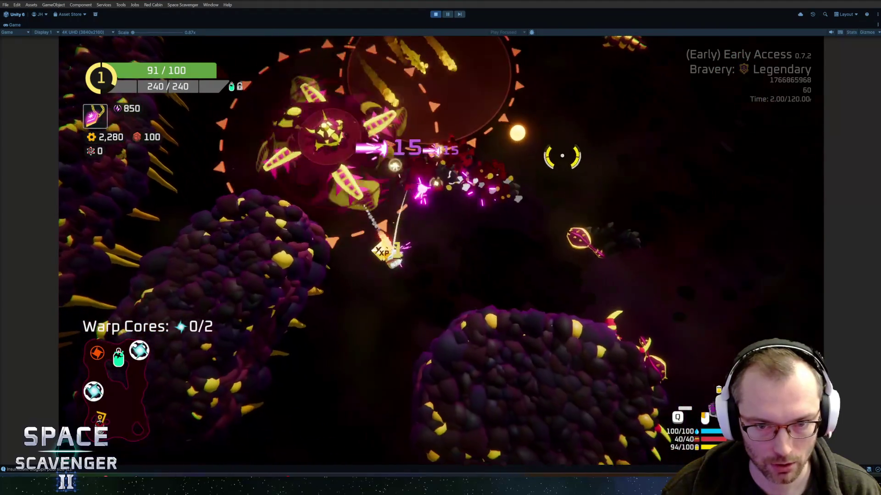
key(a)
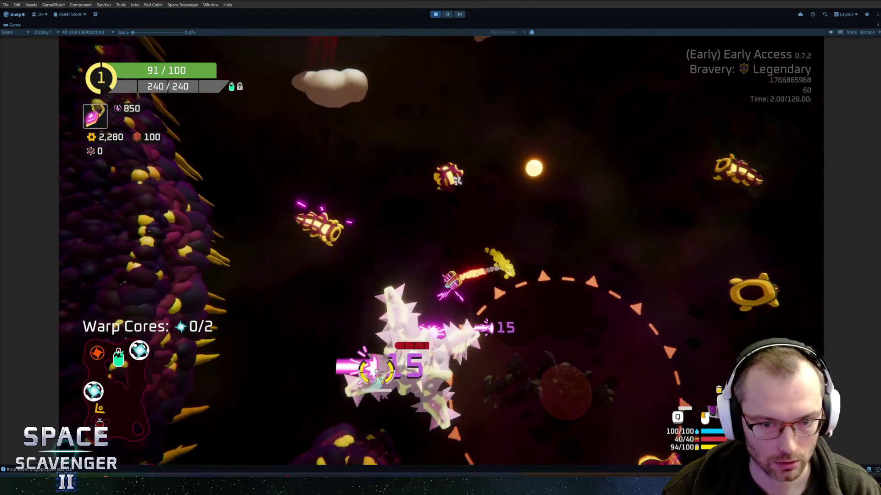
key(w)
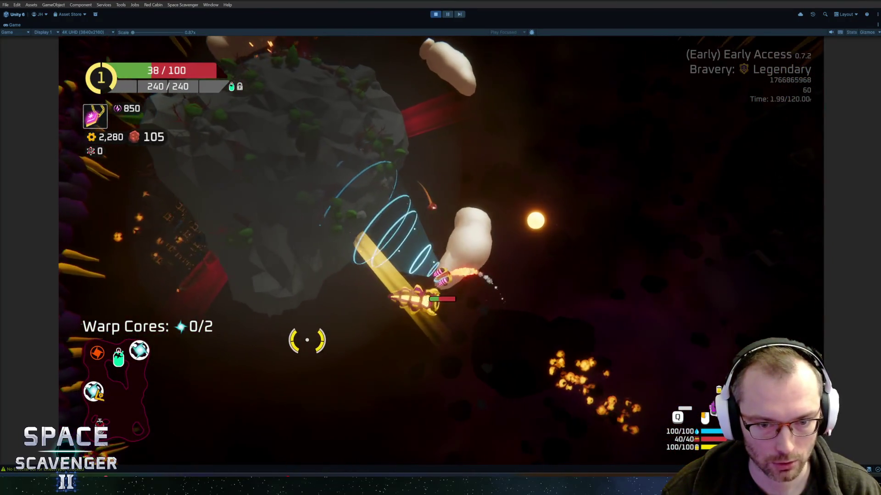
Step: Fly to the spare parts and craft the Artillery module from them
key(a)
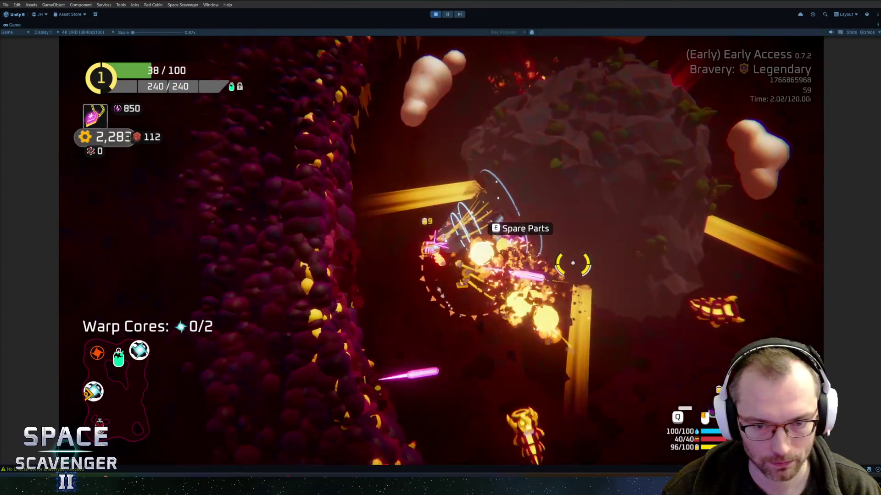
key(w)
mouse_move(201, 253)
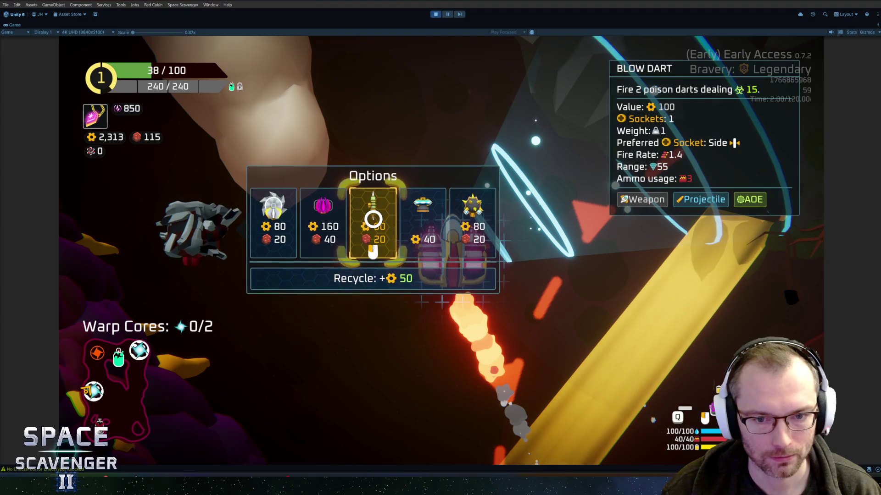
key(Tab)
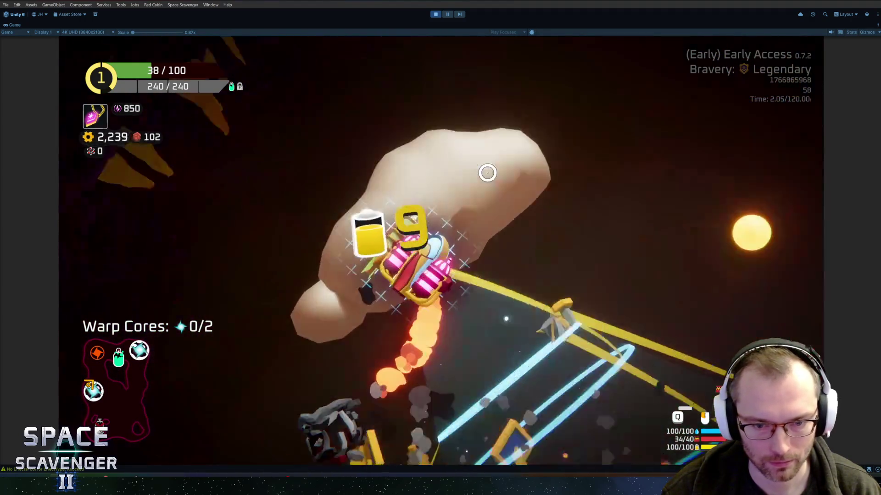
key(Tab)
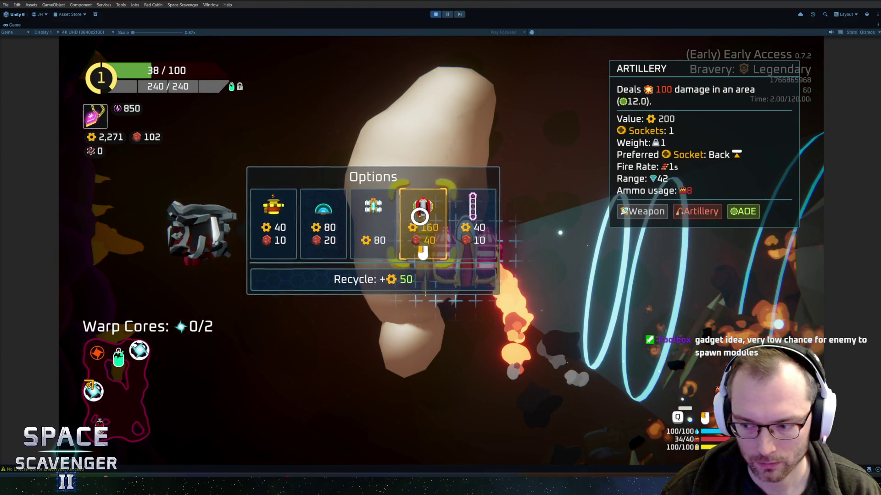
click(419, 217)
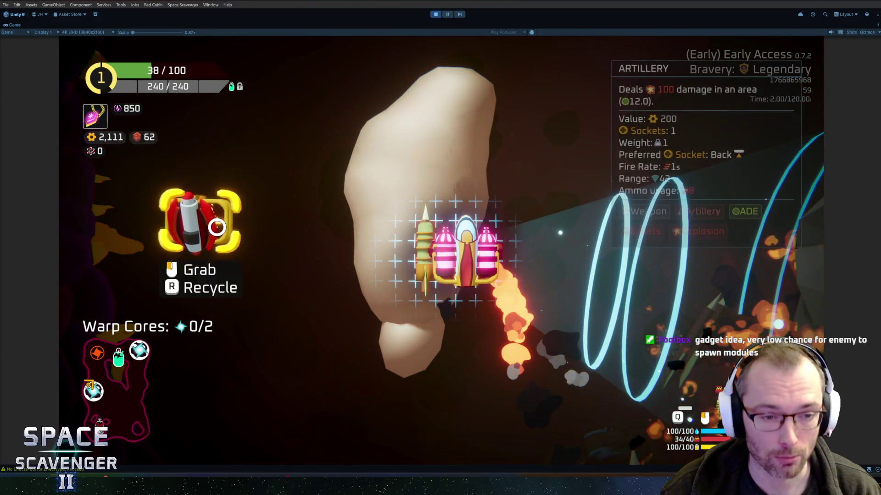
key(Tab)
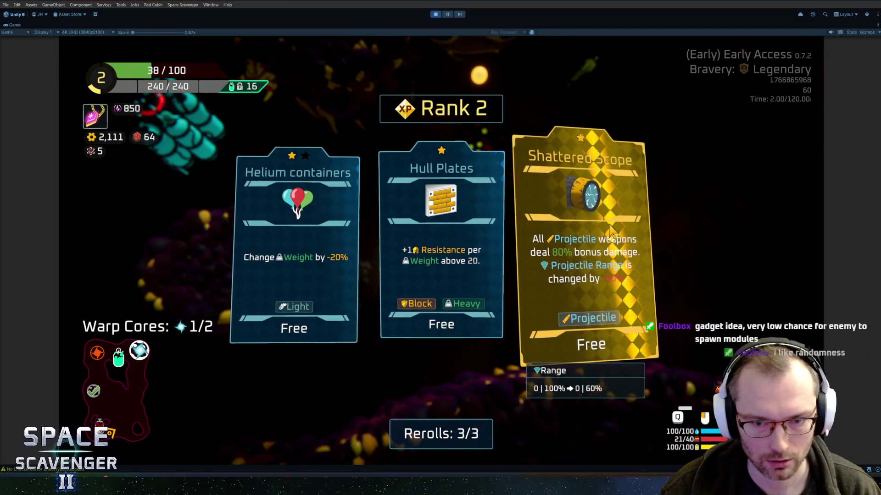
Step: Take the Helium containers upgrade, drop the spare thruster, and choose Firecracker at Rank 3
click(309, 231)
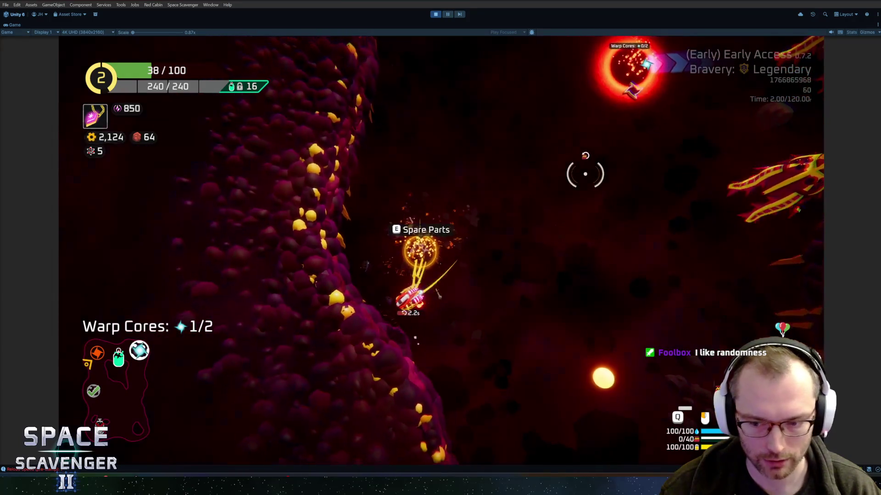
key(e)
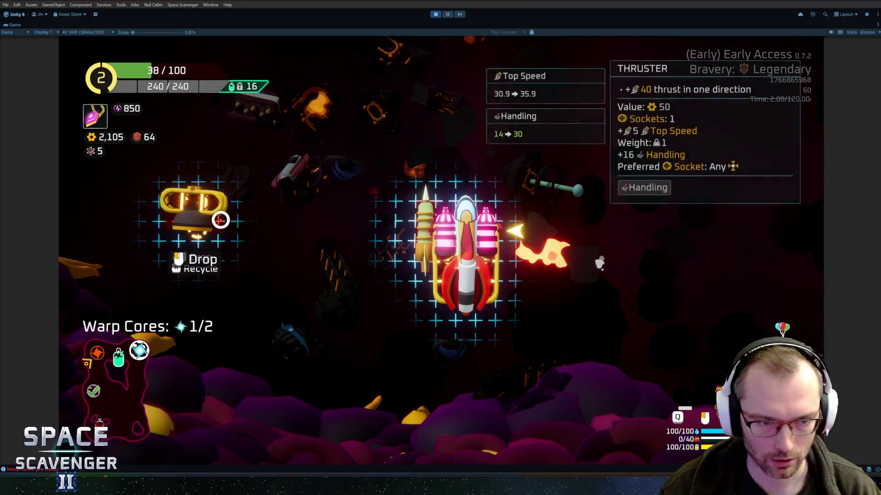
click(221, 220)
key(Tab)
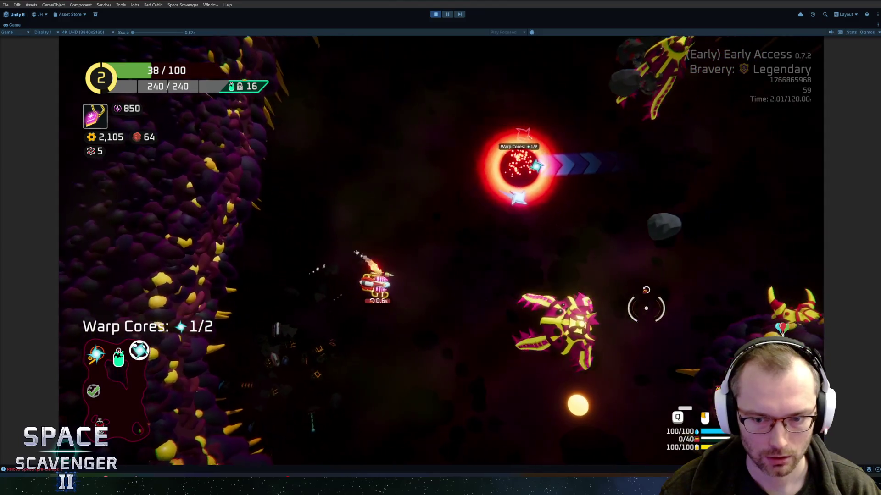
key(space)
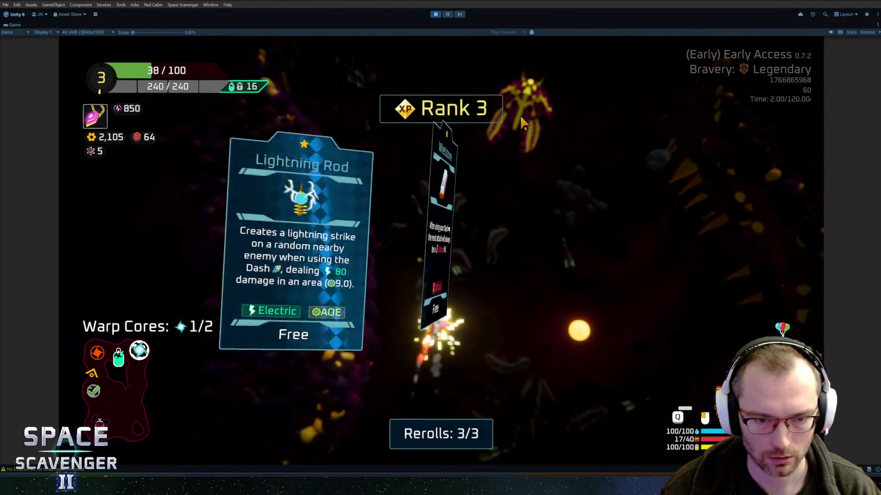
click(581, 255)
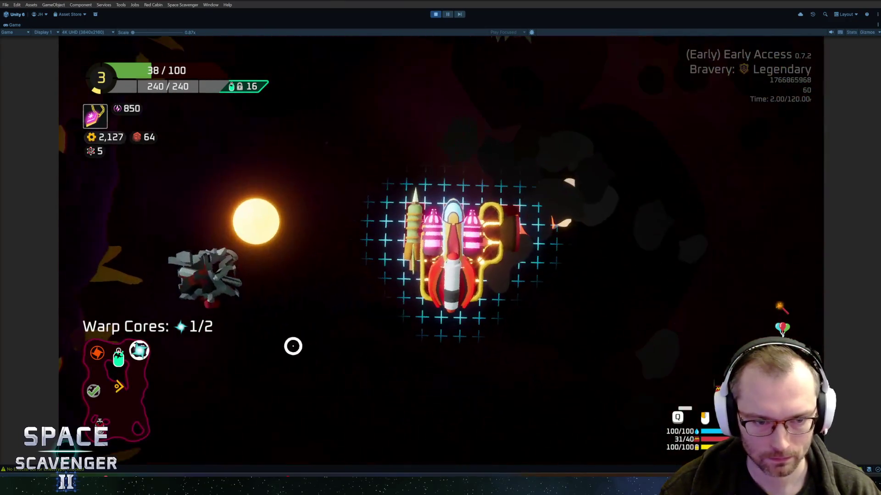
Step: Swap the rocket part for the yellow cross part and fly through the asteroid field
mouse_move(178, 226)
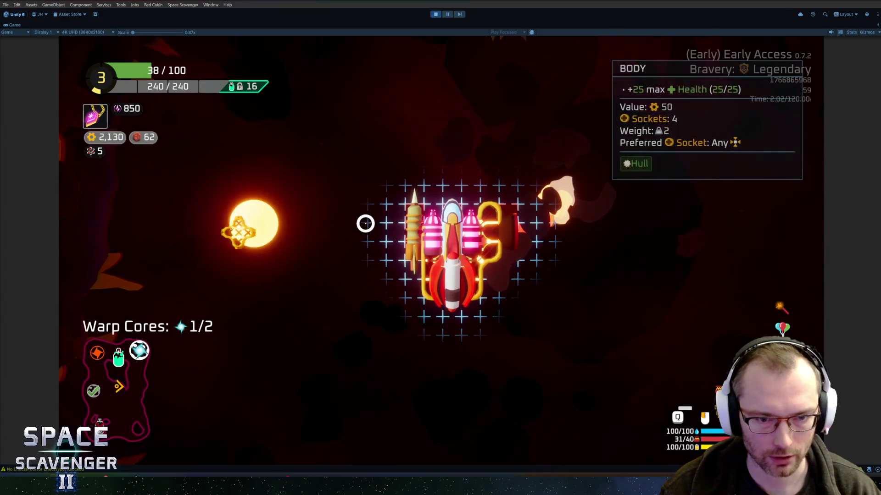
mouse_move(438, 296)
mouse_down()
mouse_move(177, 216)
mouse_move(193, 225)
mouse_up()
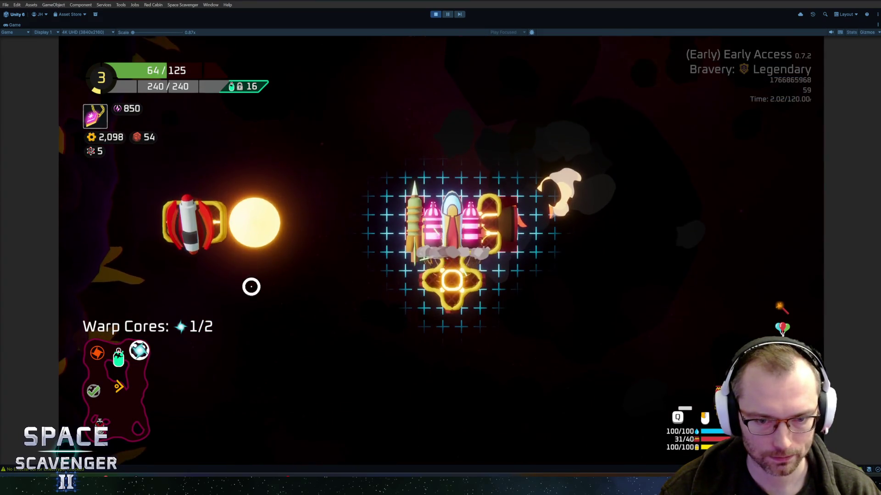
key(Escape)
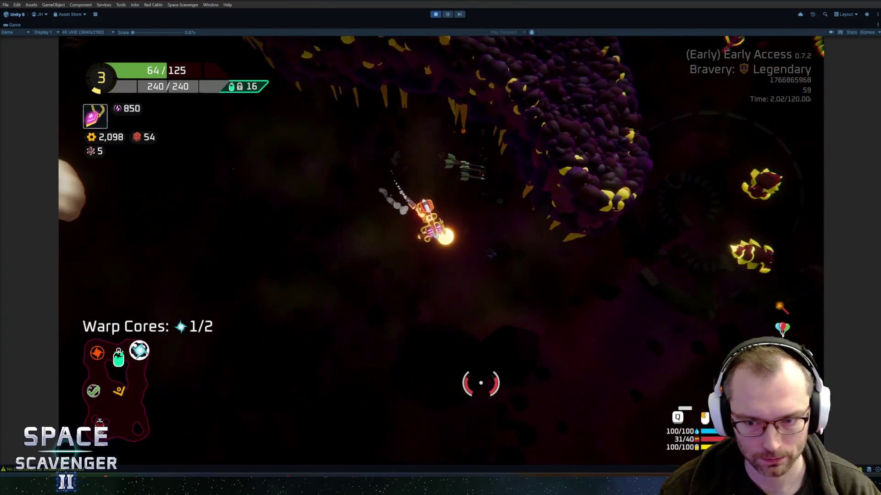
key(w)
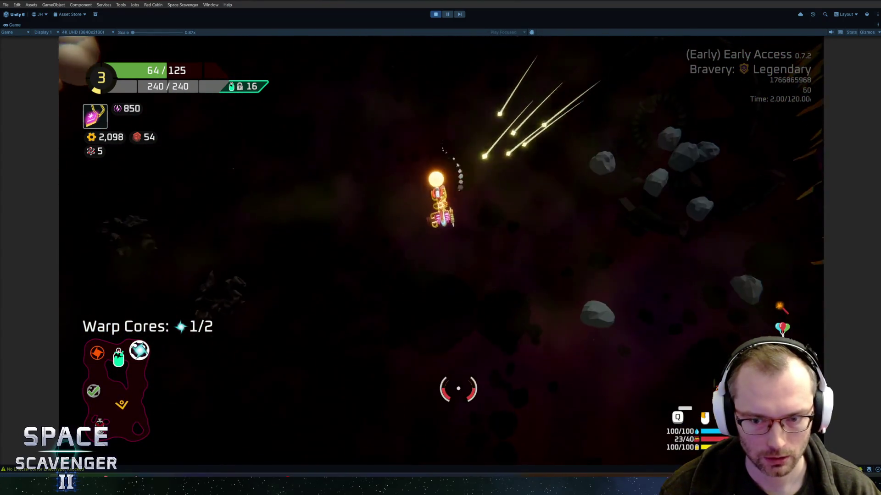
key(w)
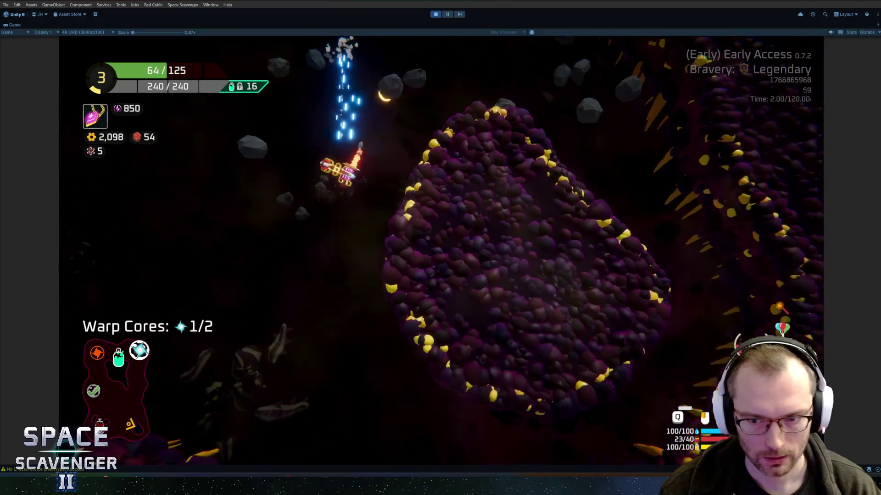
key(w)
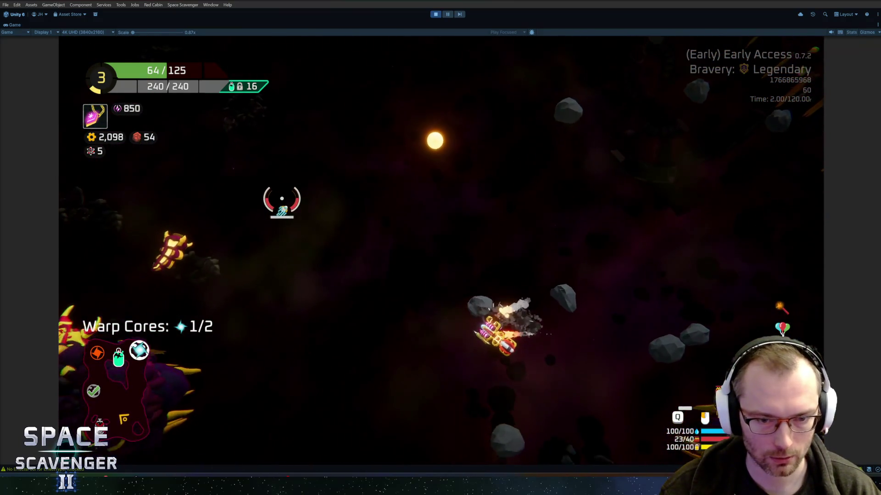
Step: Shoot down the yellow enemy and nearby attackers, then collect the second warp core
mouse_move(224, 239)
mouse_down()
mouse_move(256, 240)
mouse_move(275, 304)
mouse_move(295, 301)
mouse_move(358, 362)
mouse_up()
key(w)
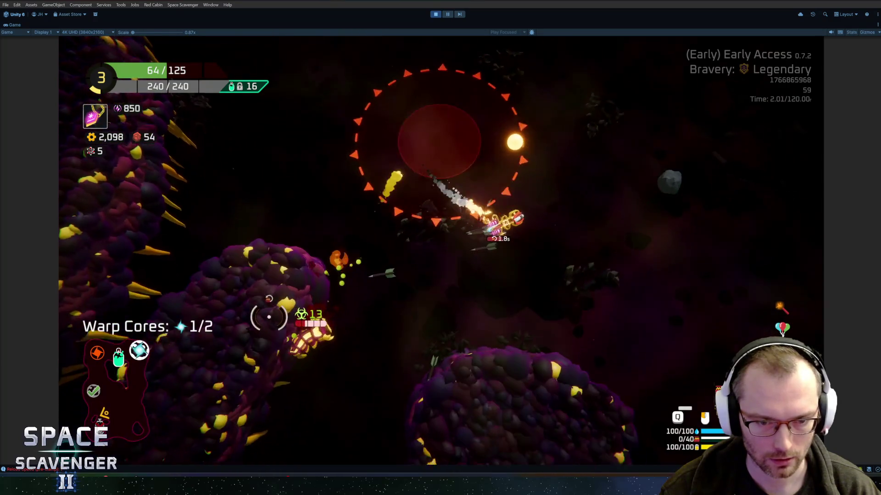
mouse_move(269, 317)
mouse_down()
mouse_move(271, 232)
mouse_move(262, 241)
mouse_up()
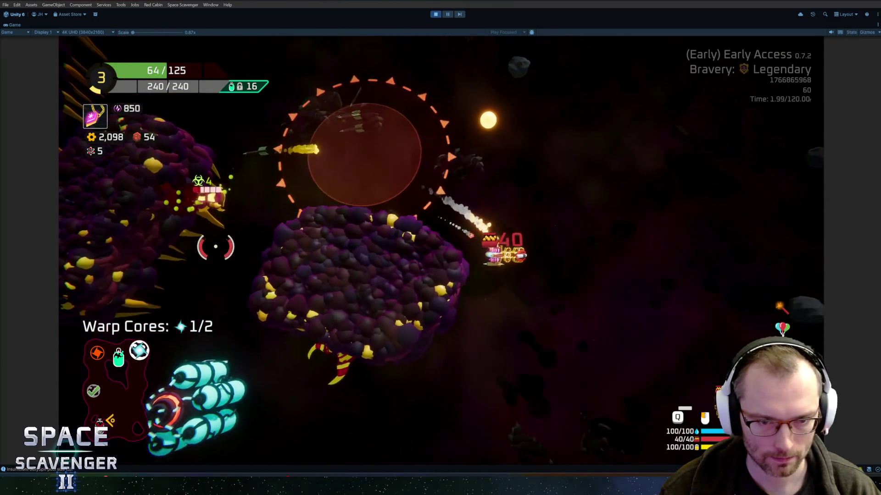
mouse_move(387, 197)
mouse_down()
mouse_move(436, 142)
mouse_move(436, 128)
mouse_move(282, 120)
mouse_up()
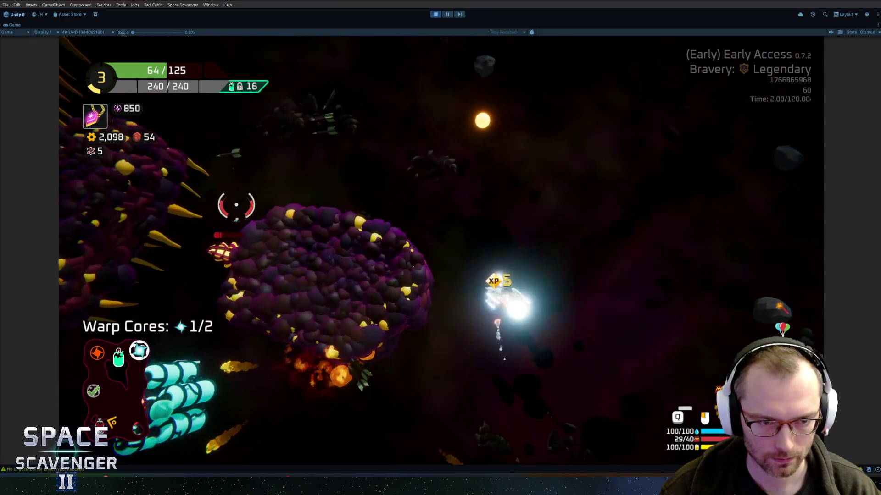
mouse_move(236, 205)
mouse_down()
mouse_move(259, 368)
mouse_move(373, 368)
mouse_move(240, 330)
mouse_move(236, 344)
mouse_move(246, 354)
mouse_move(527, 409)
mouse_move(446, 378)
mouse_move(315, 370)
mouse_move(618, 44)
mouse_move(572, 103)
mouse_move(609, 148)
mouse_move(602, 130)
mouse_move(466, 231)
mouse_up()
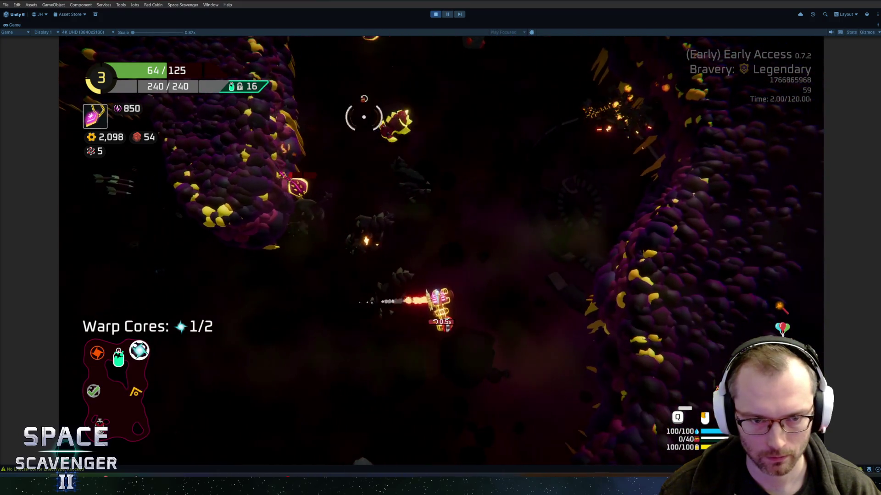
drag(350, 133, 451, 116)
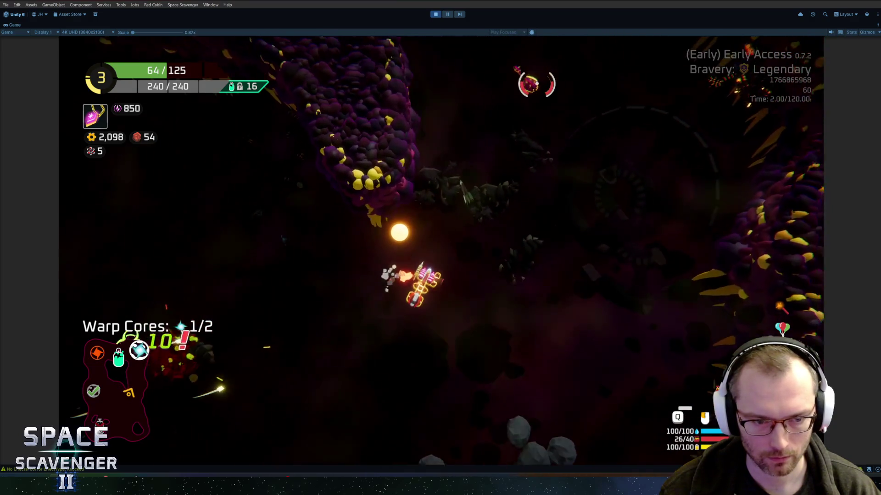
drag(391, 144, 413, 124)
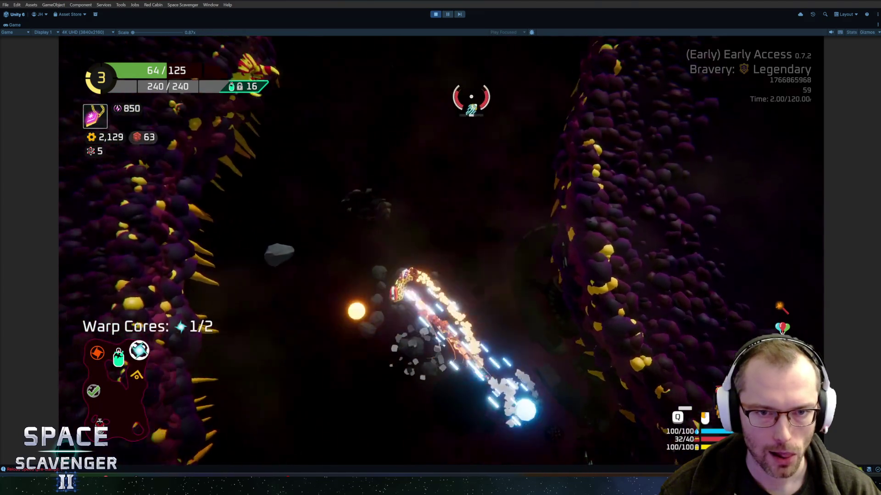
drag(419, 122, 367, 174)
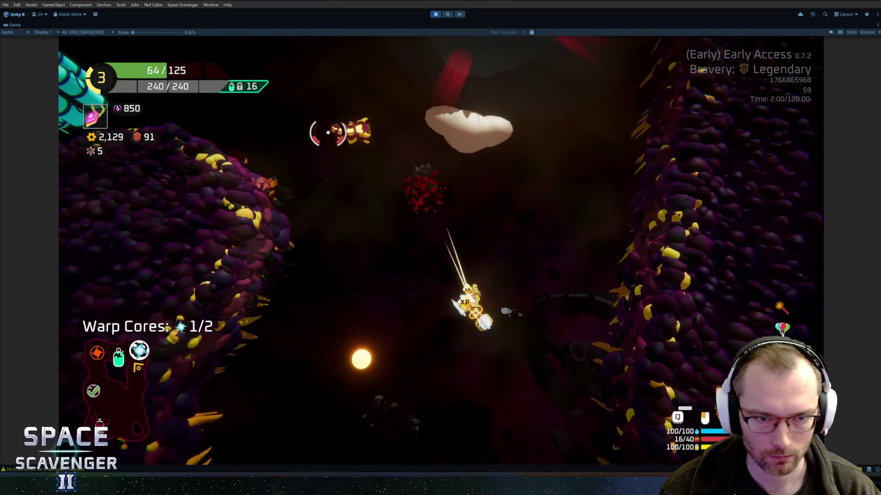
mouse_move(398, 130)
mouse_down()
mouse_move(412, 138)
mouse_move(373, 112)
mouse_move(338, 122)
mouse_move(395, 130)
mouse_move(311, 134)
mouse_move(255, 148)
mouse_move(364, 92)
mouse_move(403, 91)
mouse_move(454, 62)
mouse_up()
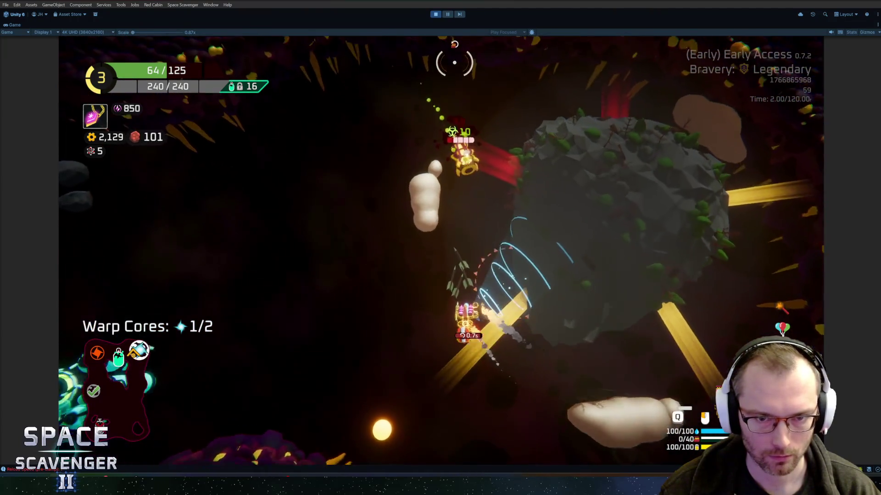
mouse_move(454, 137)
mouse_down()
mouse_move(413, 192)
mouse_move(461, 255)
mouse_move(296, 256)
mouse_up()
Step: Pull in the Emergency Oxygen canister and take the Large Thruster reward at the Oxygen Station
key(e)
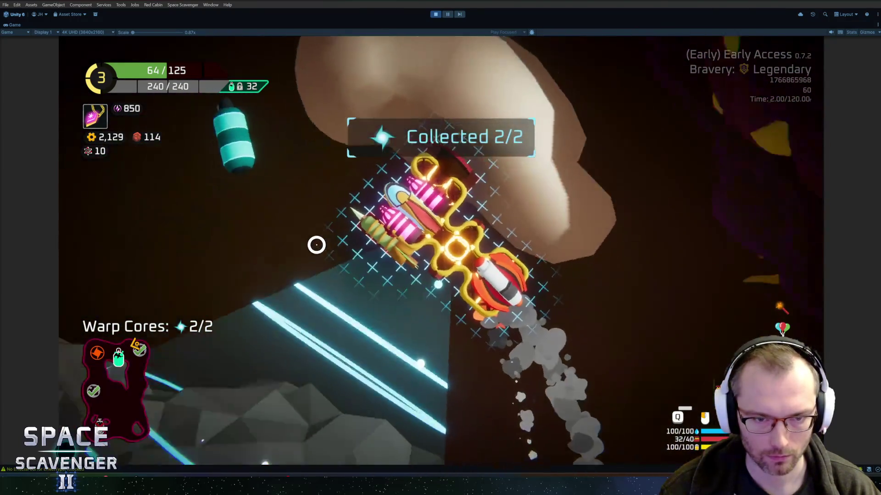
key(e)
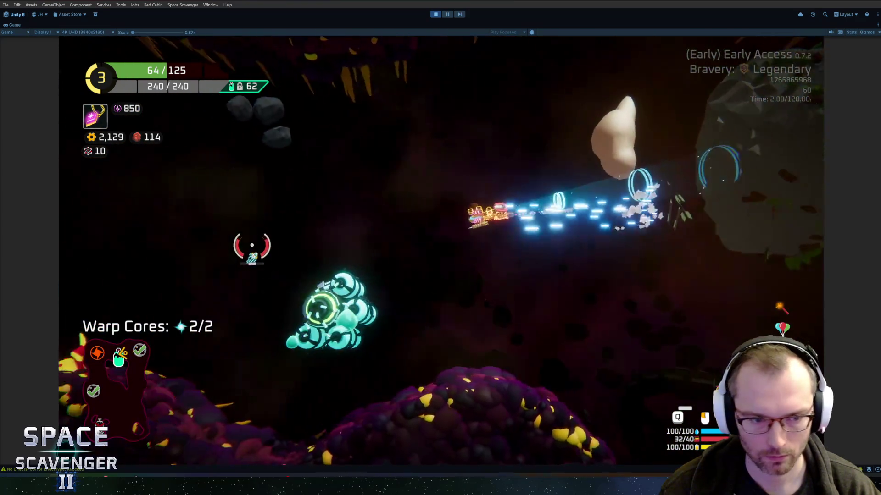
key(e)
click(441, 415)
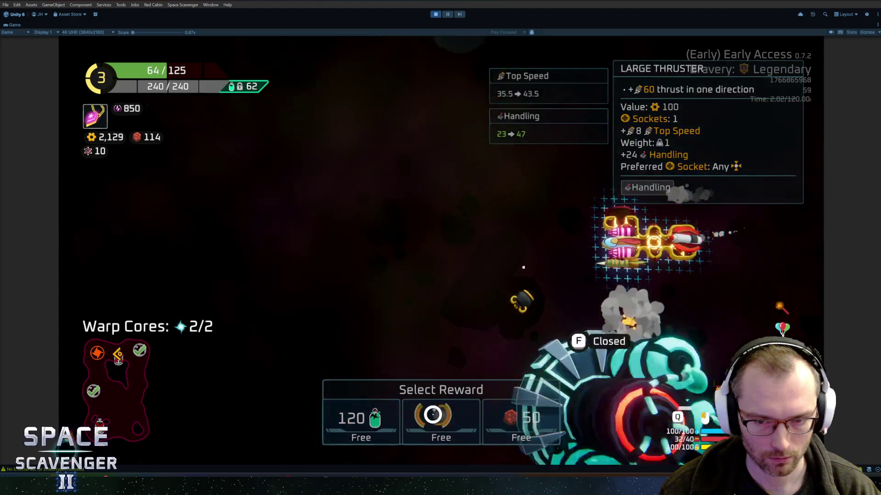
click(438, 260)
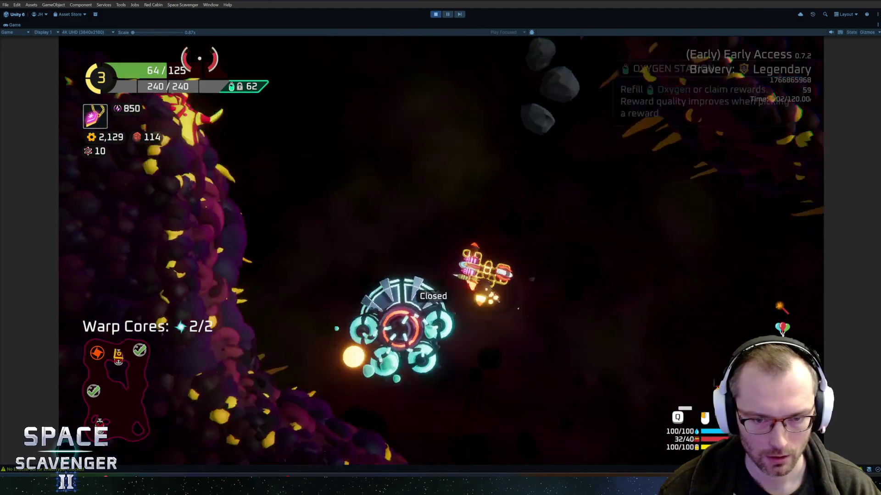
Step: Fly down through the cave, then back up and boost out toward the open area
key(a)
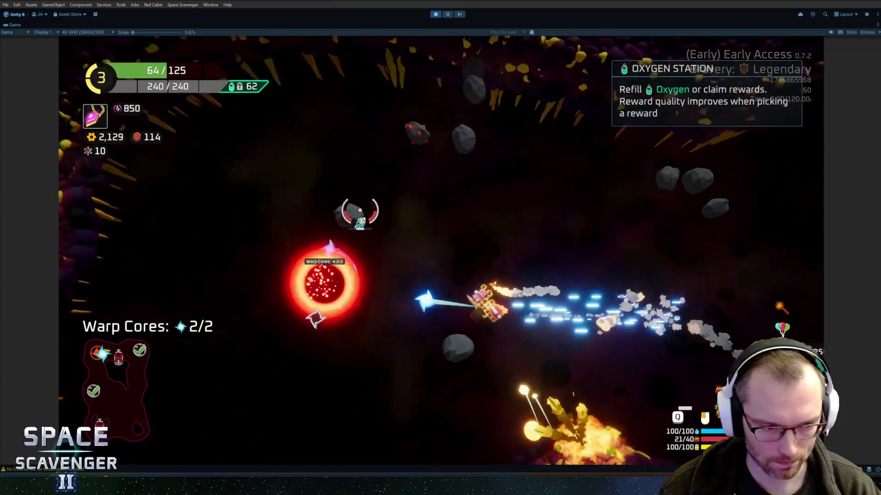
key(s)
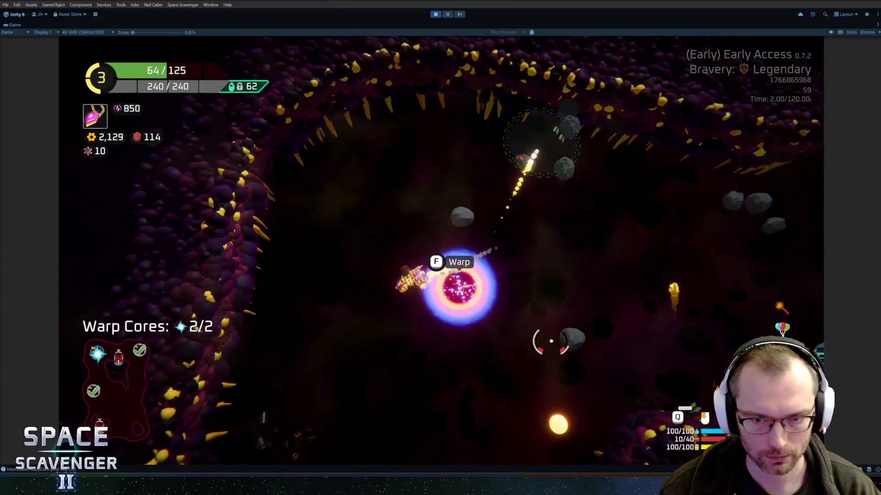
key(s)
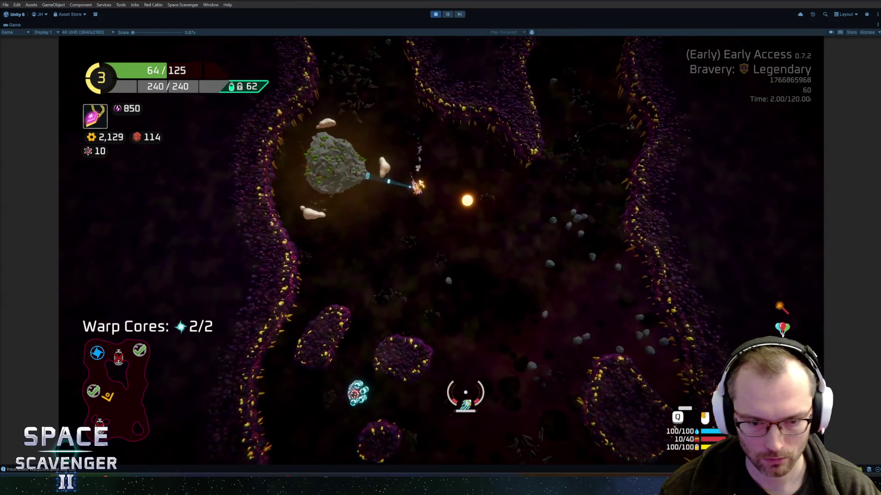
key(s)
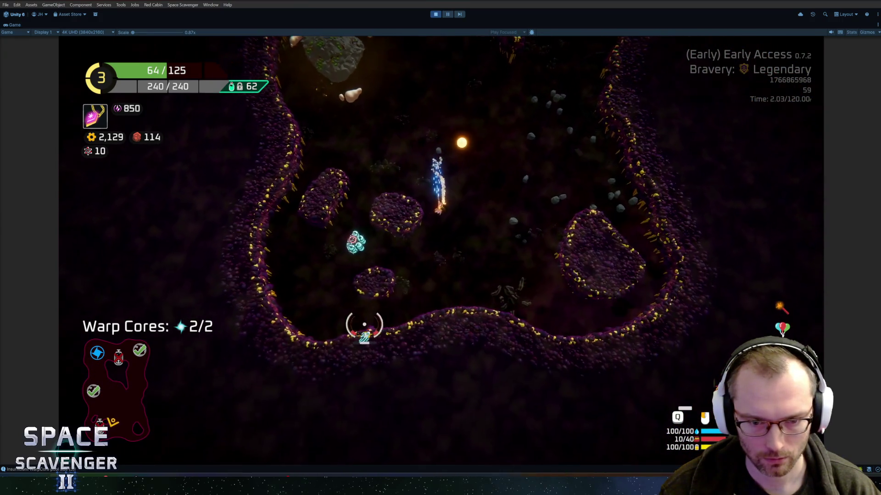
key(w)
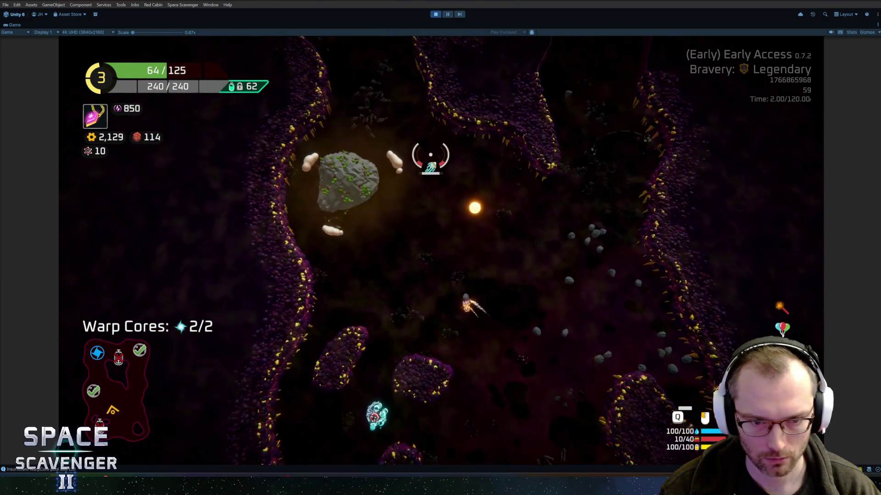
key(shift)
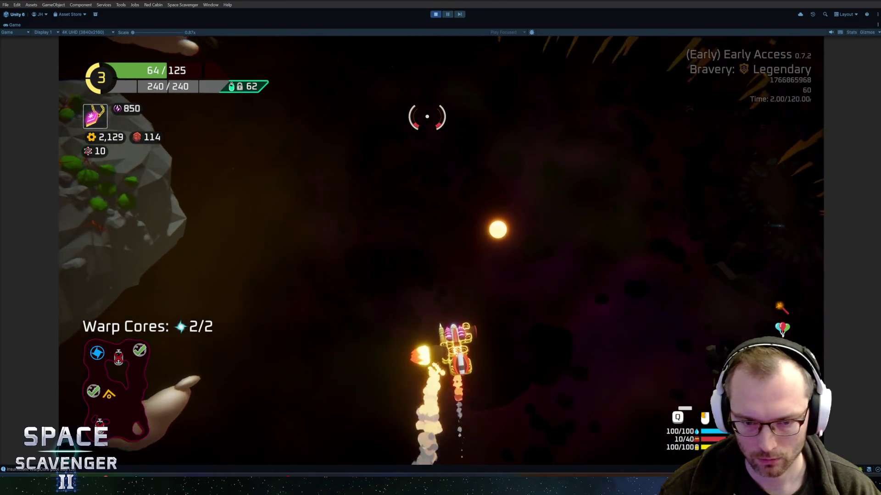
Step: Pause the playtest and select and frame Reloader(Clone) from a Hierarchy search
click(447, 14)
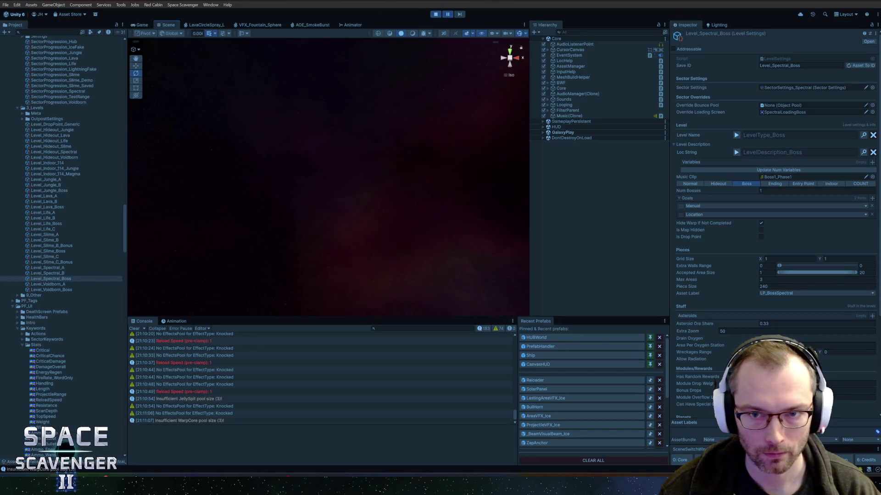
text(reload)
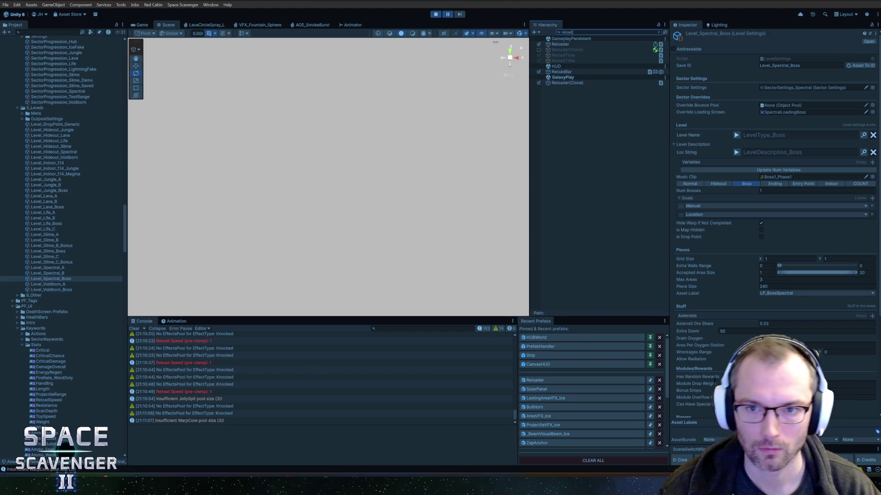
double_click(571, 83)
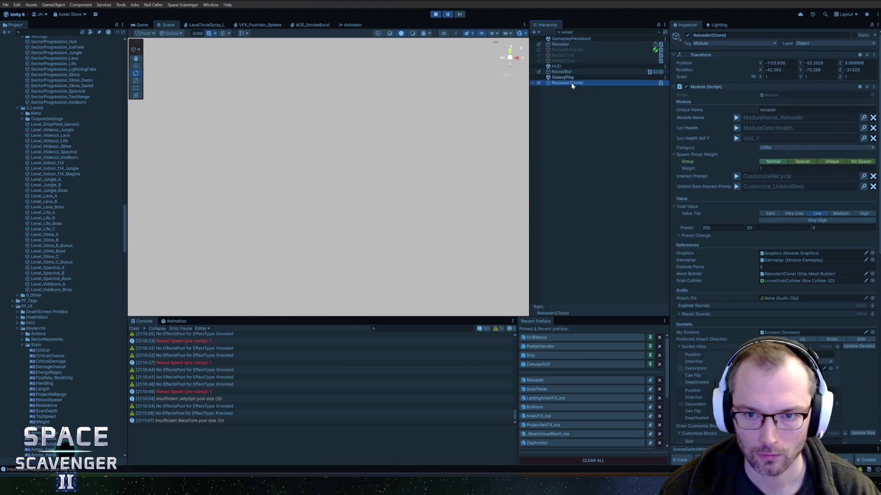
scroll(312, 176, down, 5)
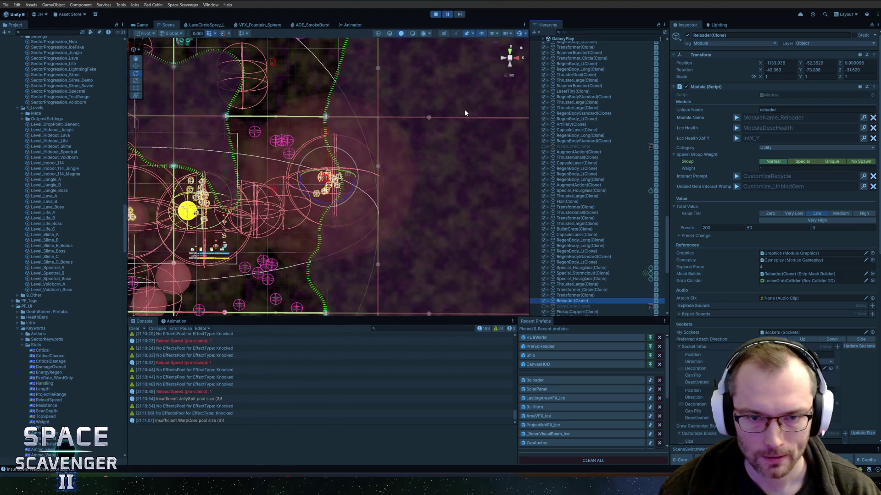
scroll(304, 177, up, 10)
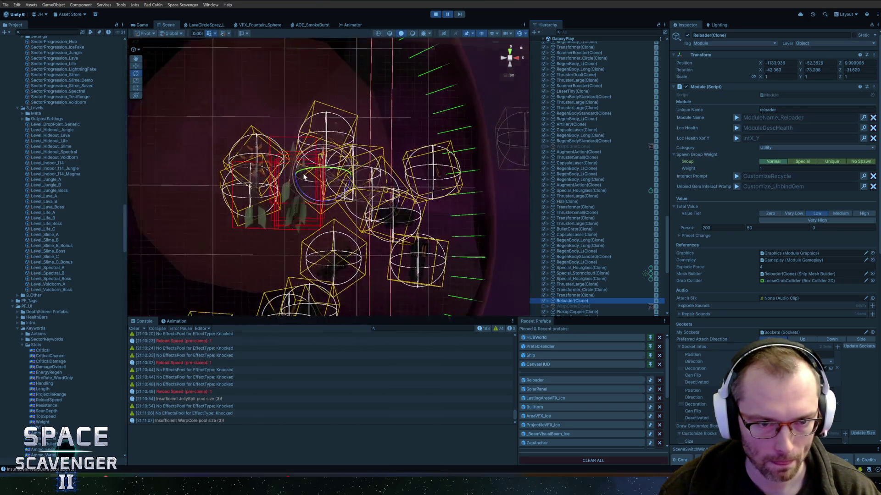
scroll(304, 177, up, 8)
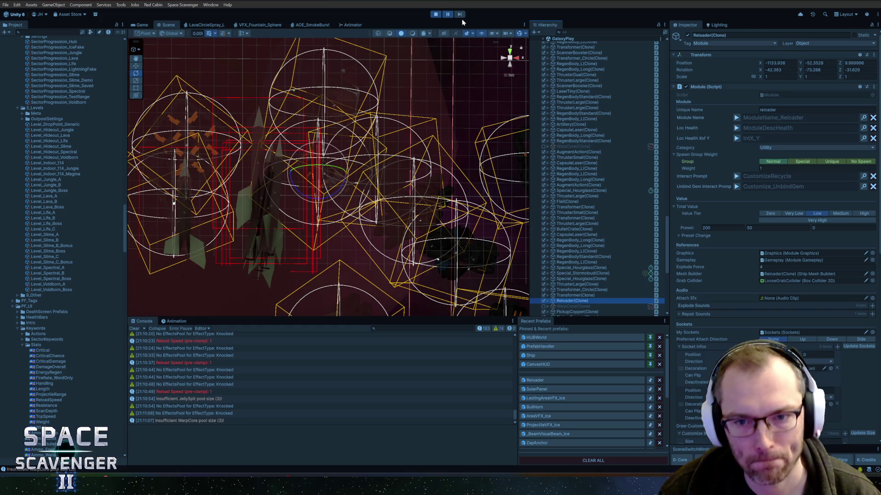
Step: Inspect and frame the original Reloader object, then reselect Reloader(Clone)
text(reloader)
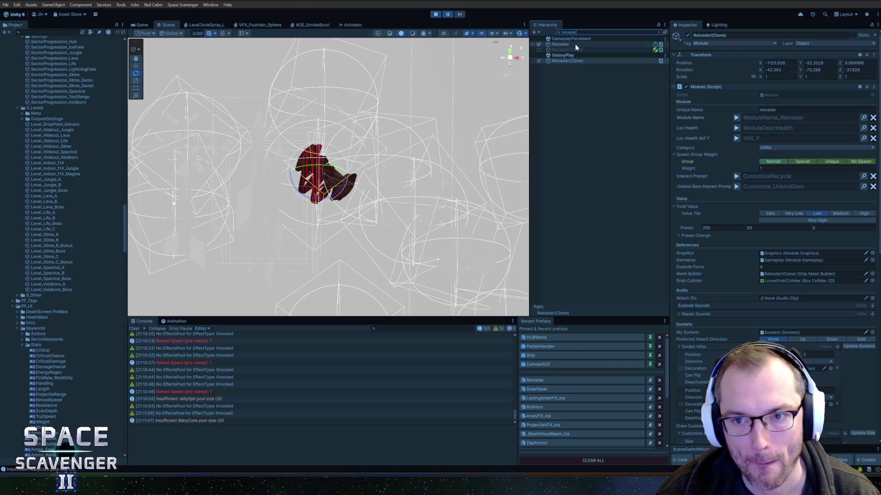
click(564, 45)
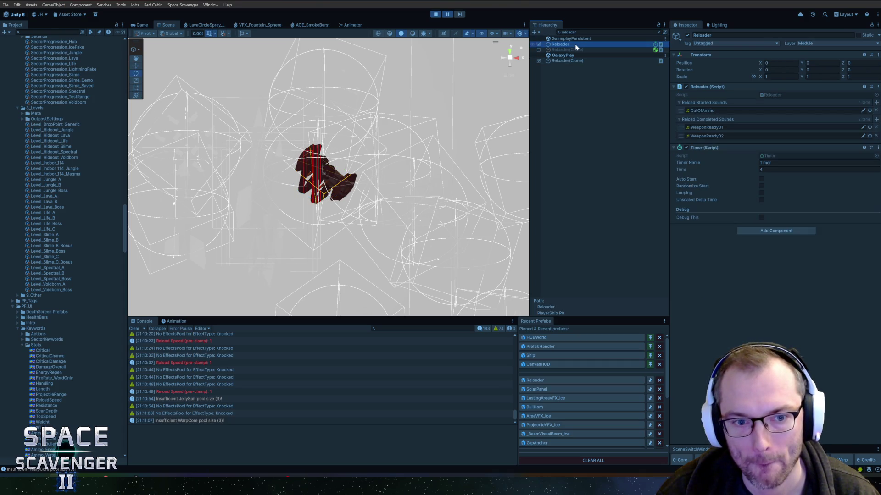
key(f)
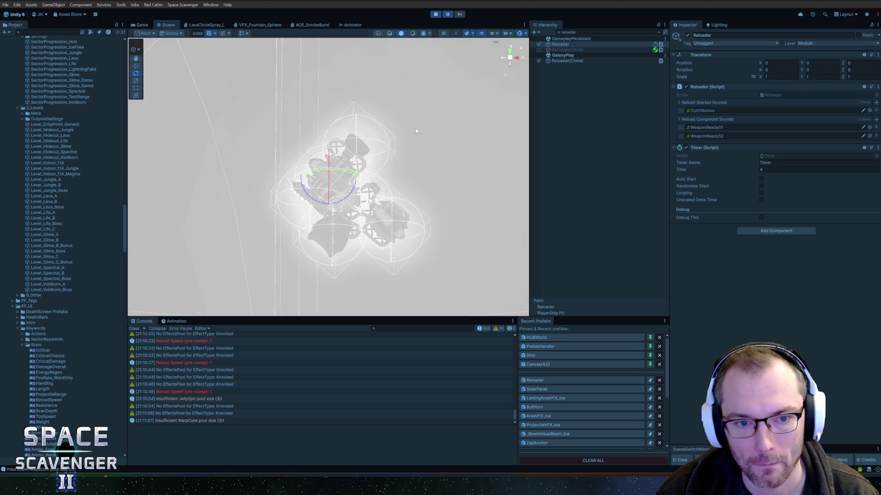
click(568, 61)
key(Escape)
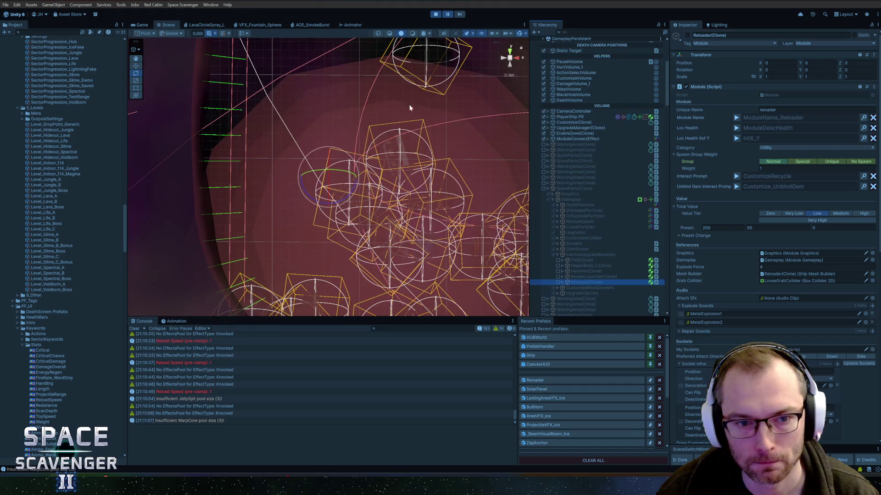
Step: Orbit the Scene view, frame Reloader(Clone) and resume the playtest
mouse_move(410, 107)
mouse_down()
mouse_move(287, 154)
mouse_move(133, 186)
mouse_up()
scroll(132, 186, down, 10)
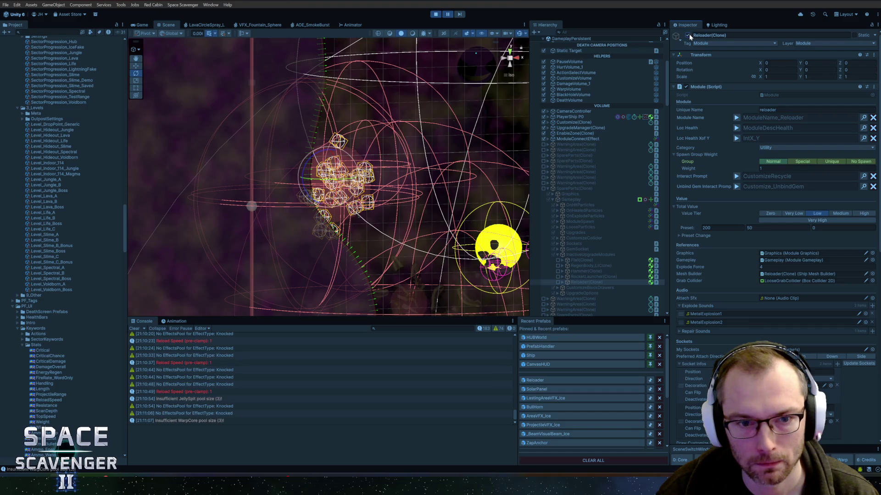
key(f)
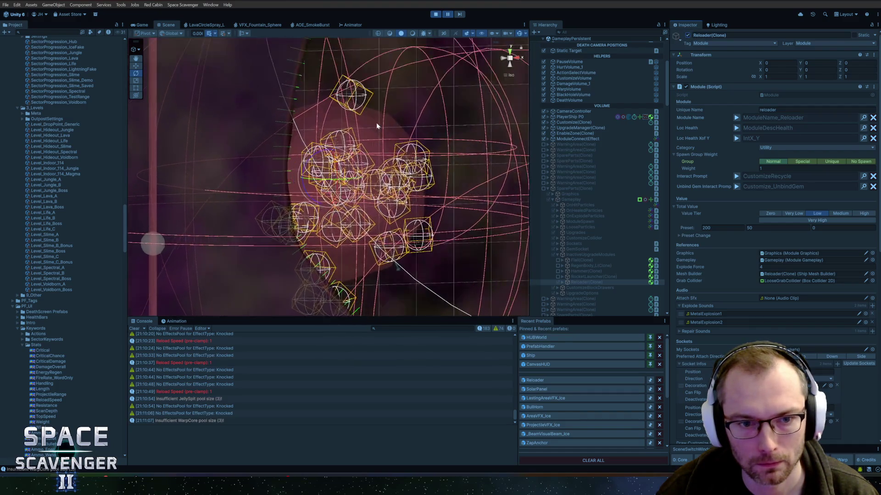
click(447, 15)
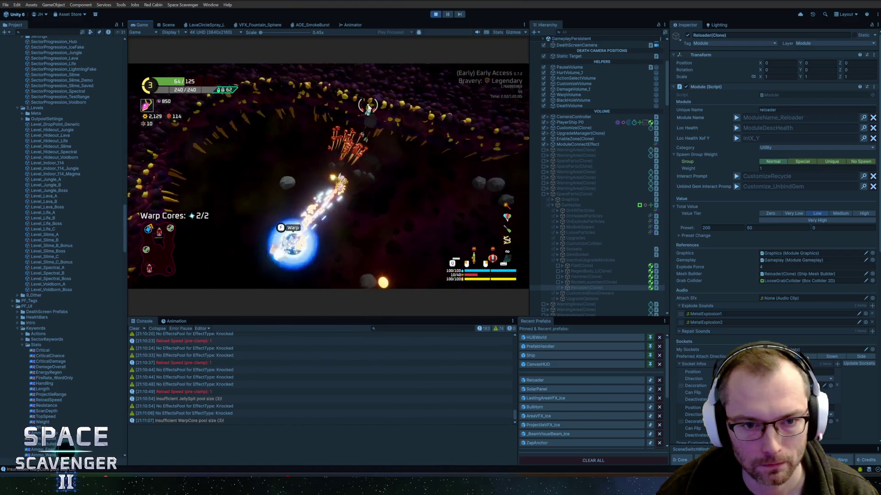
Step: Warp to the next sector's shop and read the stack traces of the newest Console log entries
key(f)
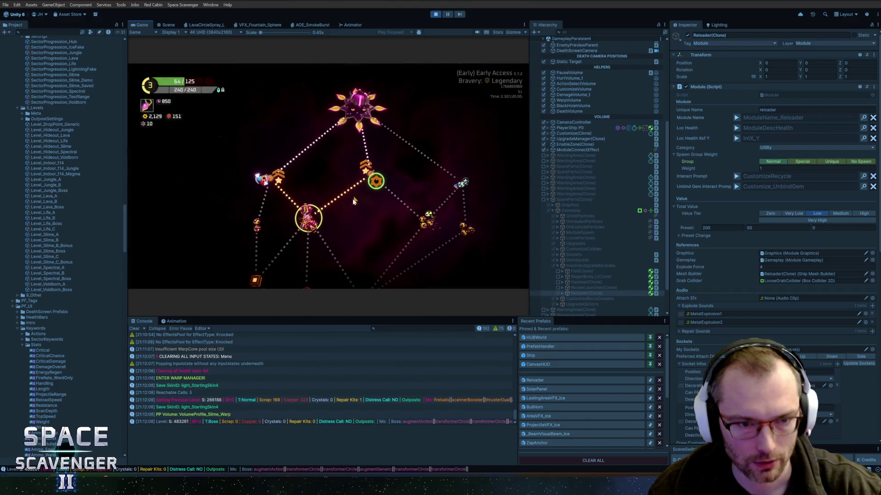
mouse_move(311, 218)
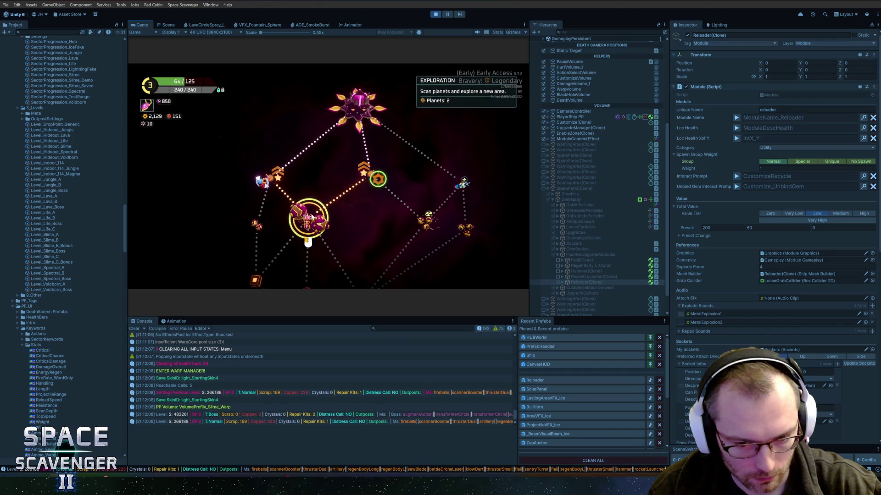
click(418, 408)
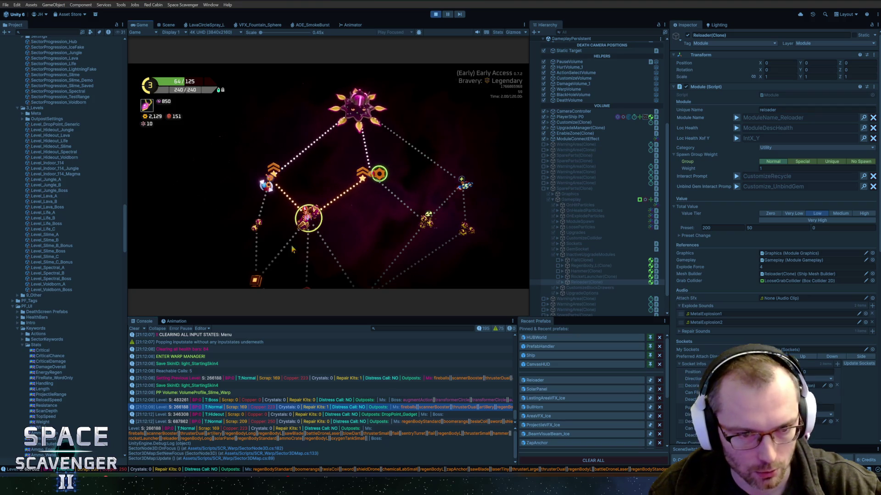
mouse_move(243, 231)
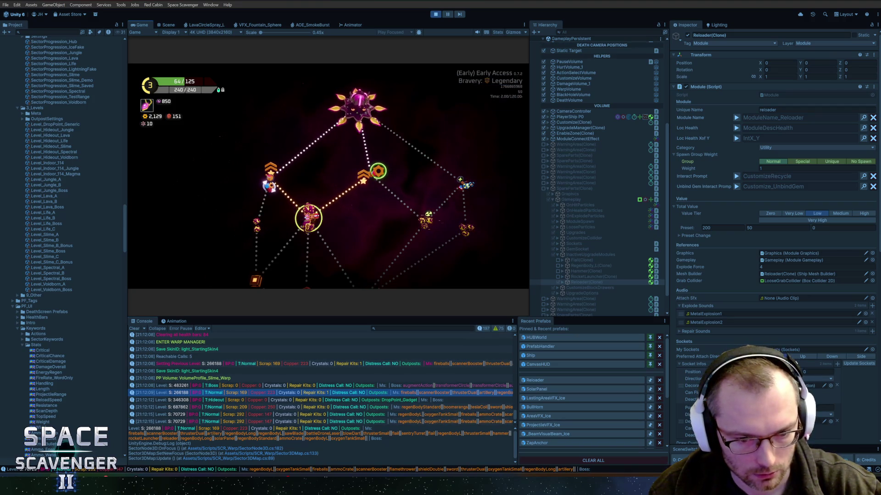
click(425, 422)
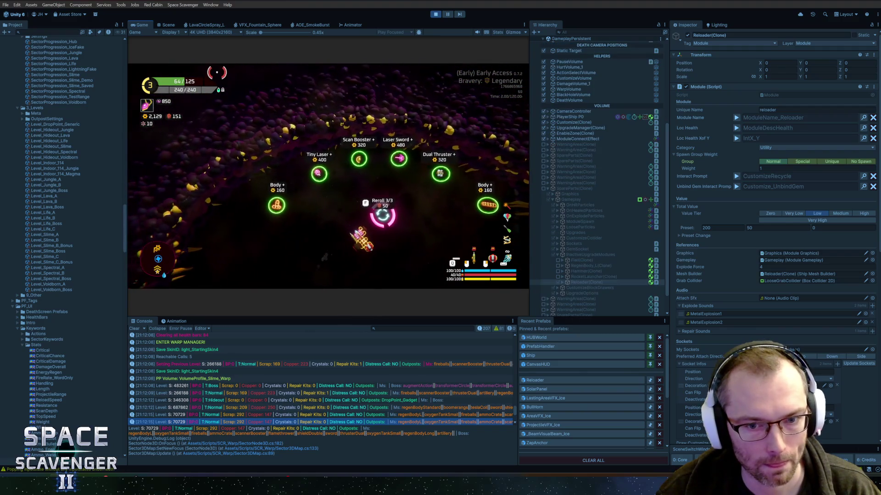
Step: Maximize the Game view and reroll the shop's upgrade offers twice
double_click(140, 24)
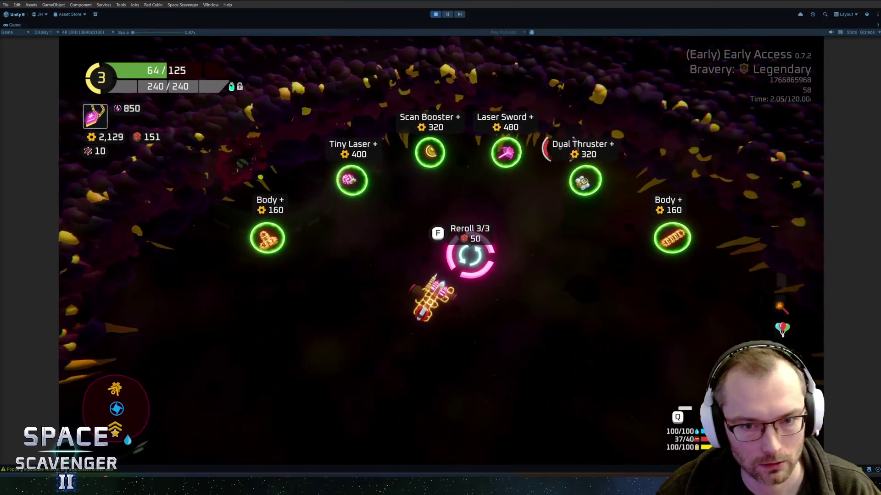
key(f)
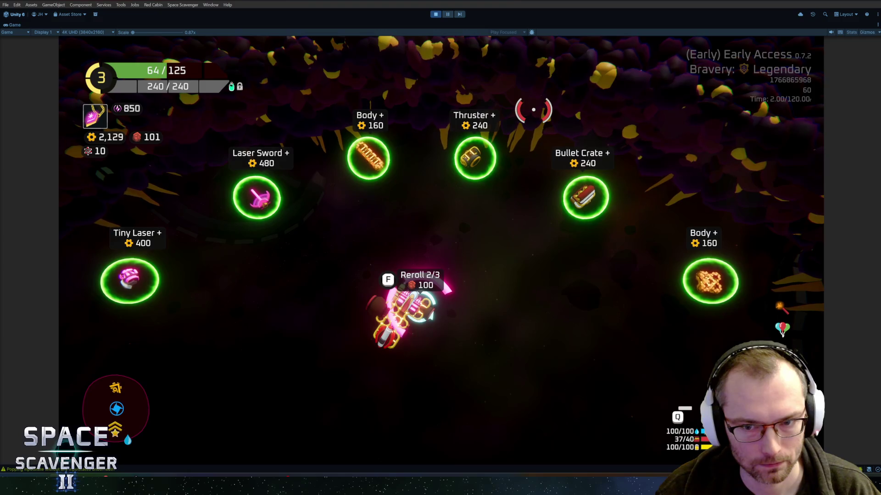
key(f)
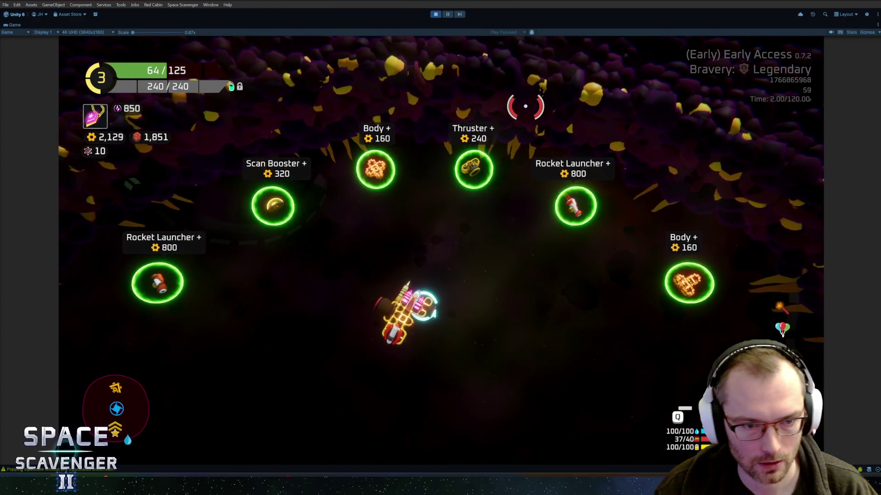
Step: Buy both Rocket Launchers from the shop for 800 gold each
key(s)
key(w)
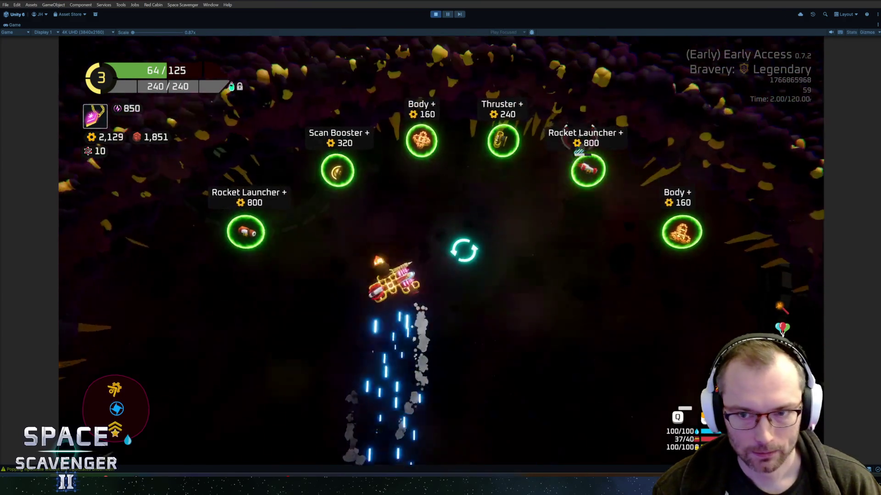
key(f)
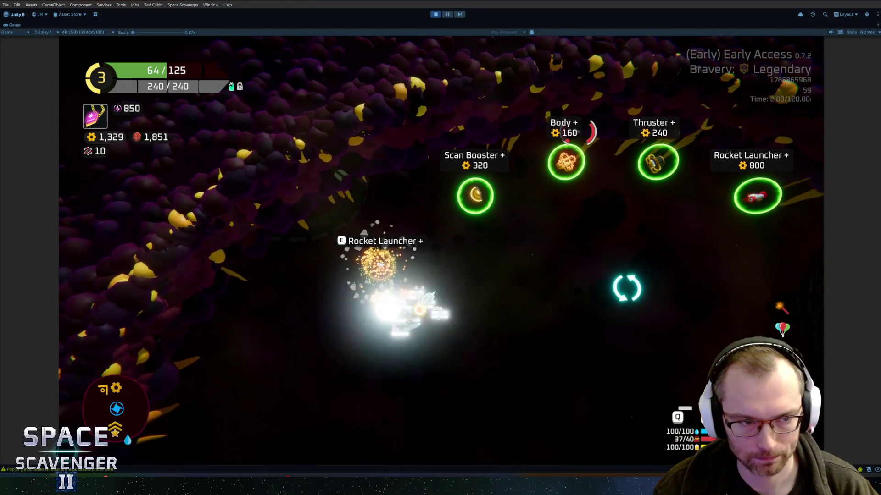
key(d)
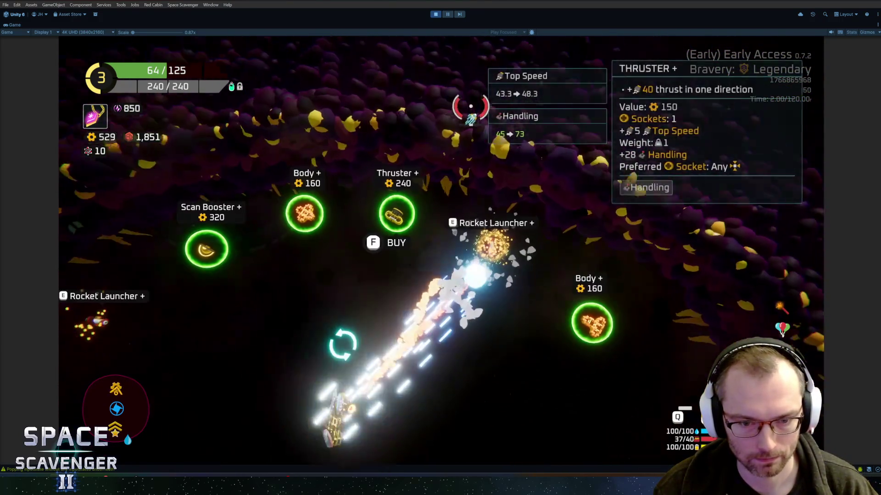
key(f)
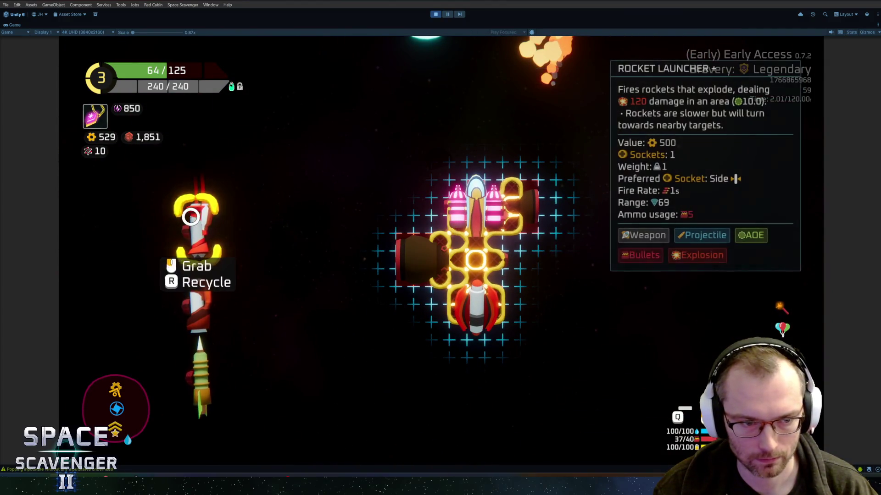
Step: Attach the launchers to the ship's upper left and right sides, and recycle the Blow Dart
click(198, 220)
click(436, 192)
click(218, 236)
click(507, 260)
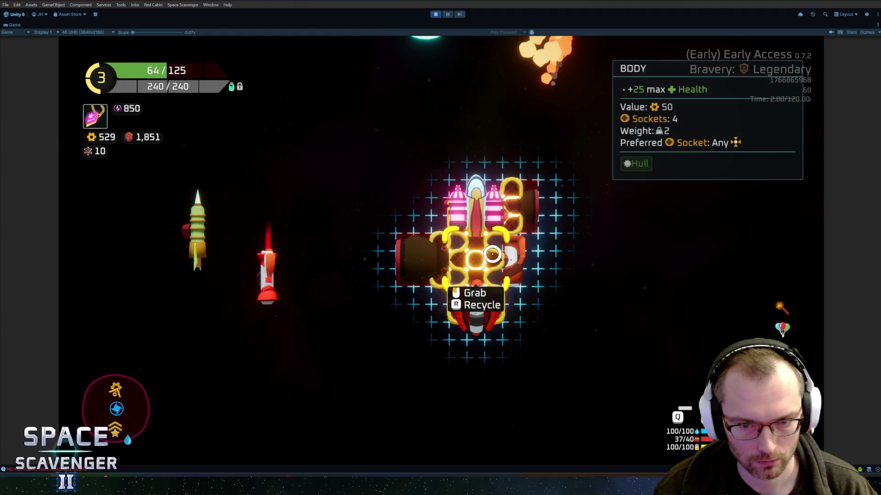
click(509, 257)
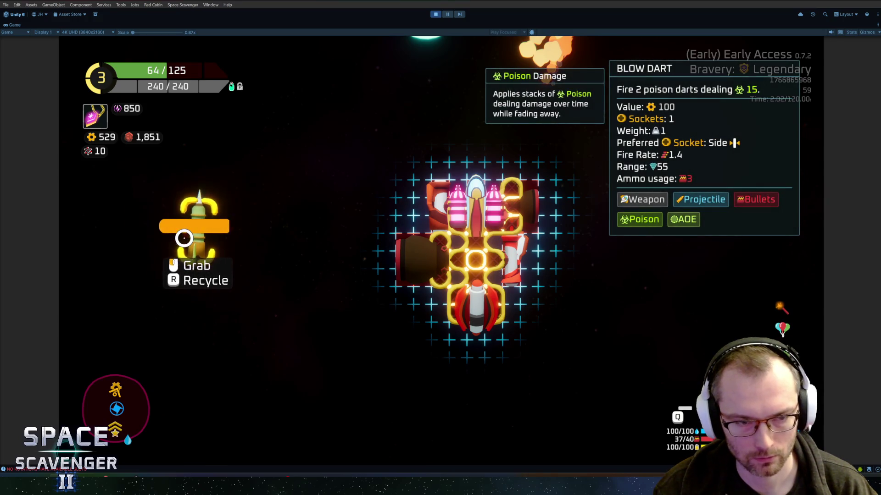
key(r)
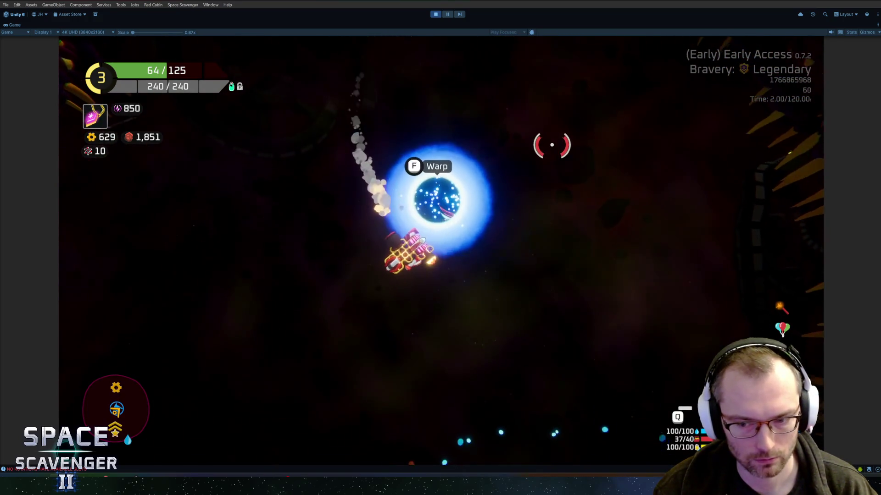
Step: Warp into the boss sector and start dodging and firing at The Mother
key(f)
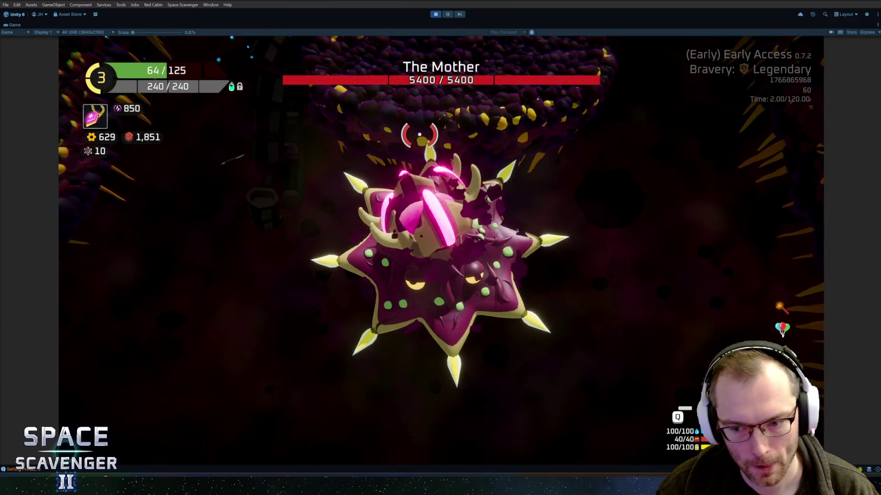
key(shift)
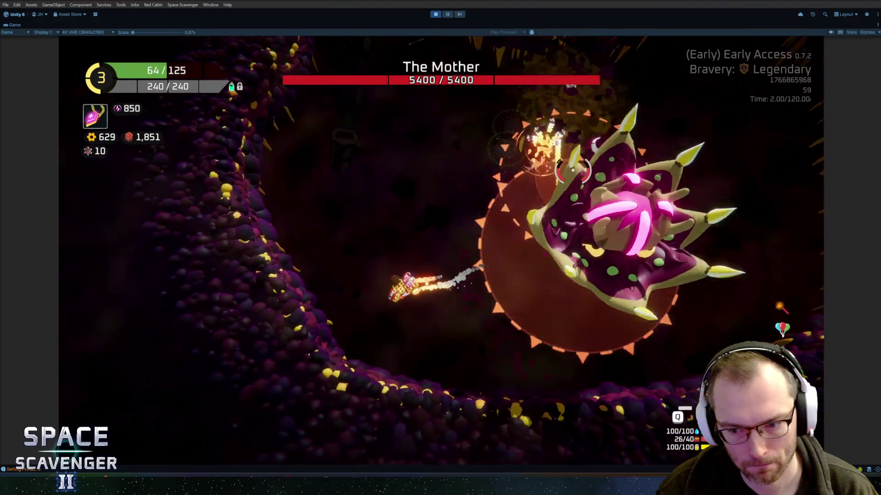
mouse_move(592, 197)
mouse_down()
mouse_move(617, 230)
mouse_move(615, 250)
mouse_up()
key(a)
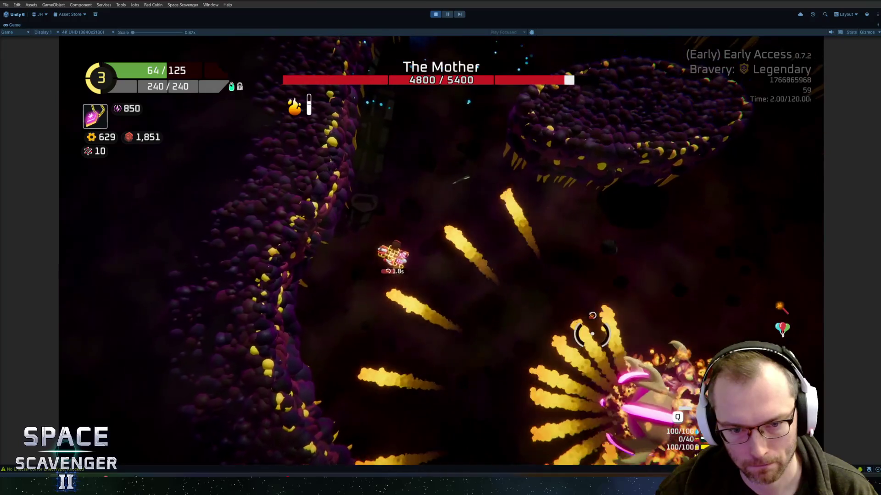
key(a)
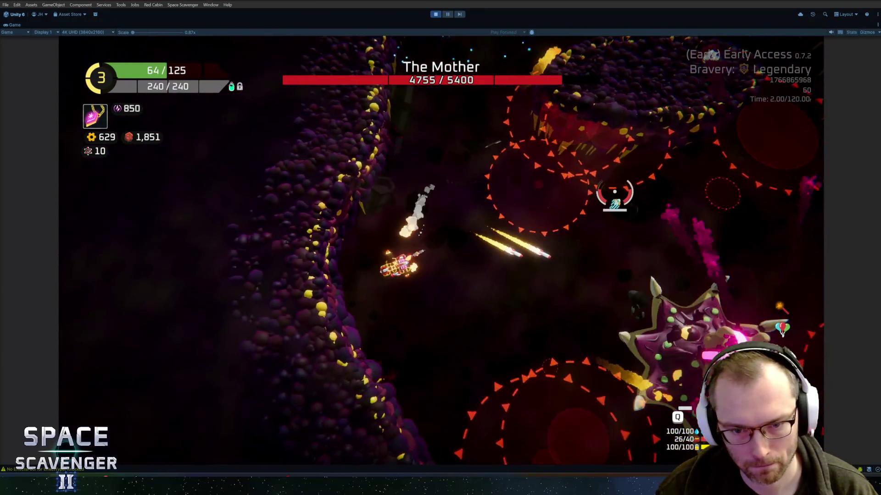
Step: Keep fighting The Mother until the ship is destroyed, then skip to the Hub
mouse_move(614, 195)
mouse_down()
mouse_move(532, 193)
mouse_move(592, 216)
mouse_move(668, 273)
mouse_up()
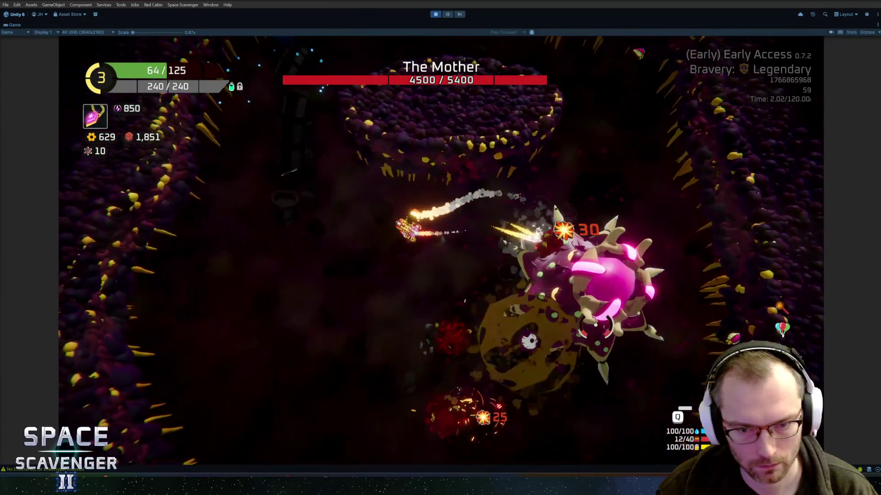
mouse_move(613, 244)
mouse_down()
mouse_move(569, 183)
mouse_move(515, 145)
mouse_up()
key(d)
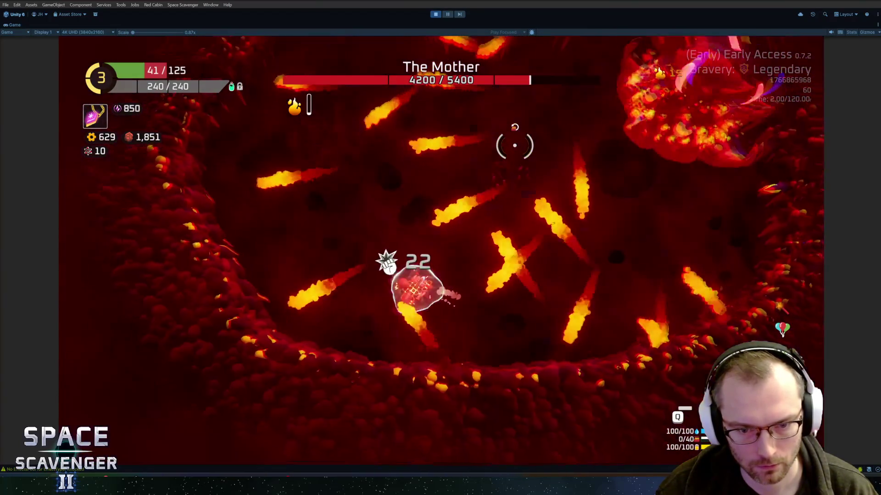
key(w)
mouse_move(515, 148)
mouse_down()
mouse_move(507, 173)
mouse_move(532, 193)
mouse_move(519, 276)
mouse_move(559, 321)
mouse_move(594, 334)
mouse_up()
key(s)
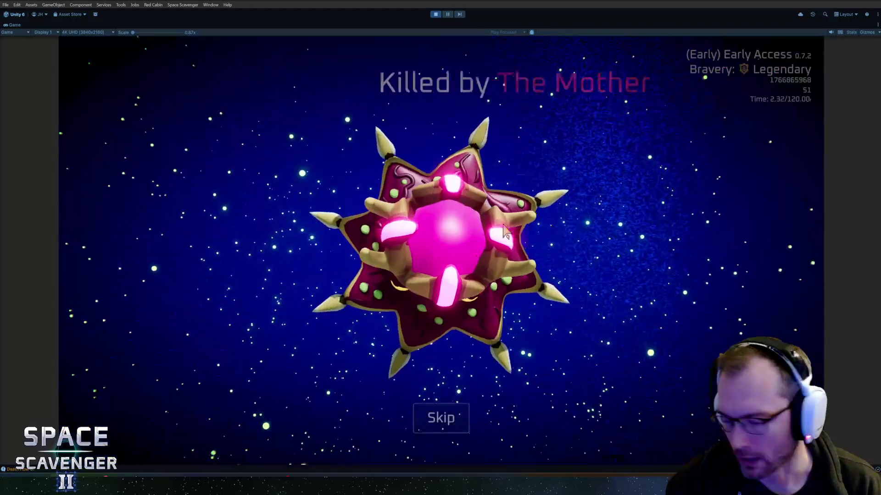
click(438, 418)
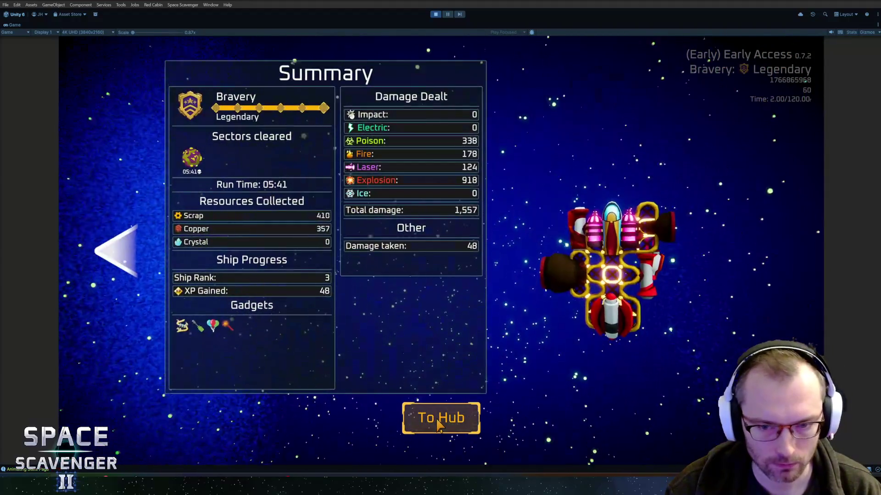
click(435, 418)
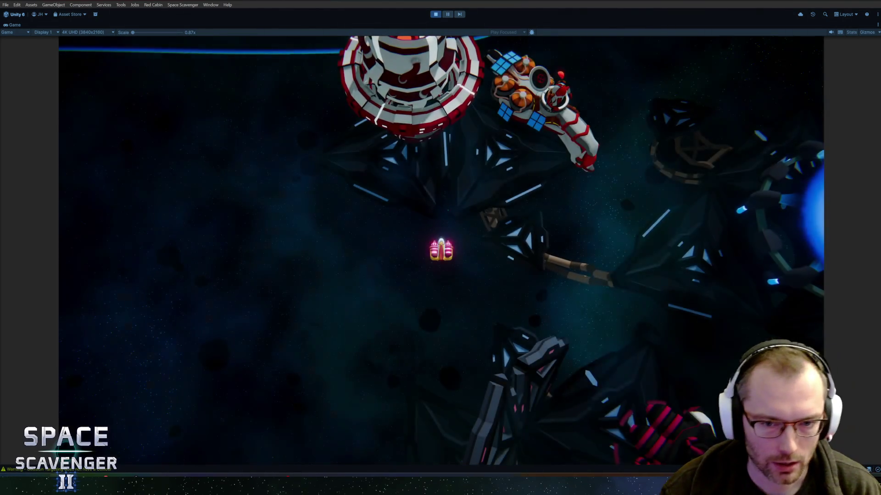
Step: Switch the ship to the Toxic skin, then start the Gauntlet Run on Legendary bravery
key(d)
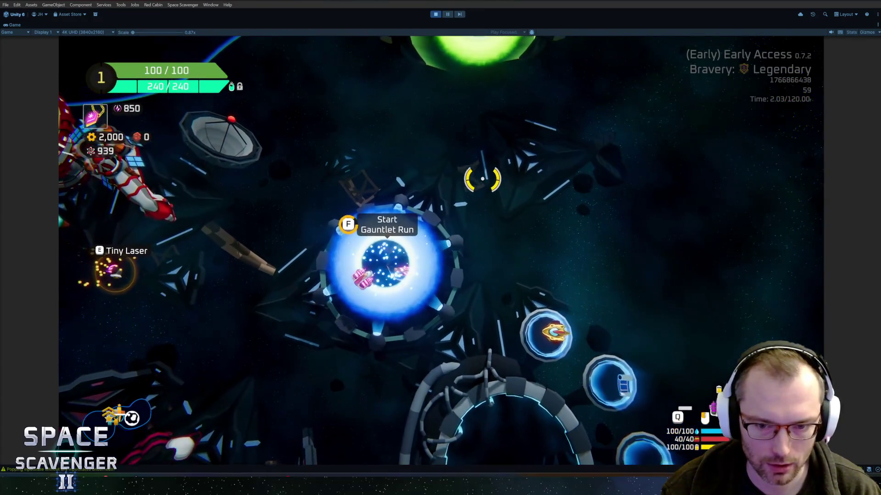
key(f)
key(Escape)
key(s)
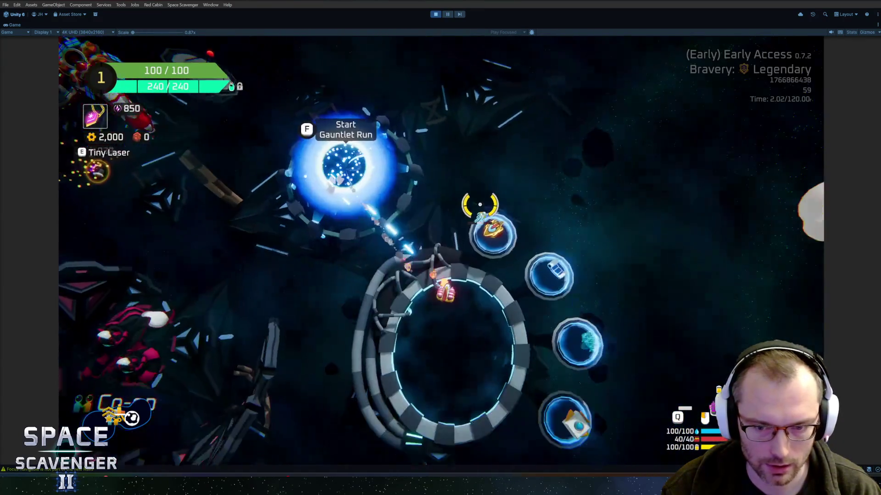
key(f)
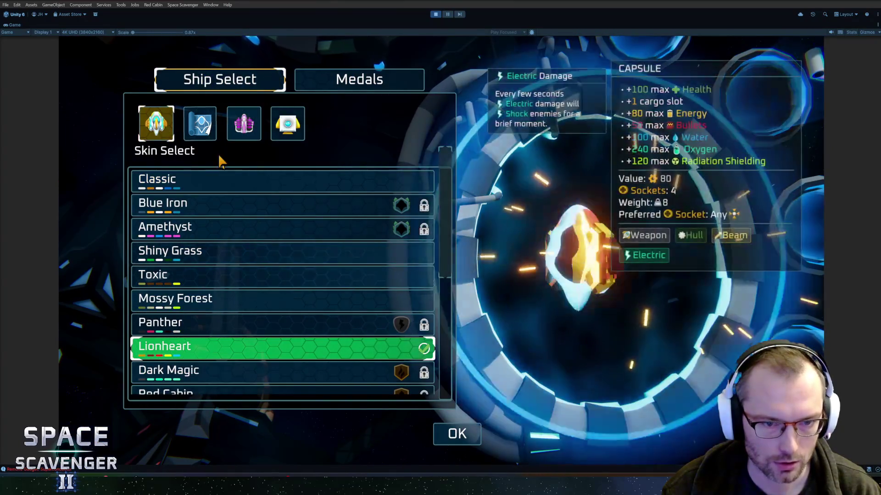
click(299, 281)
key(Escape)
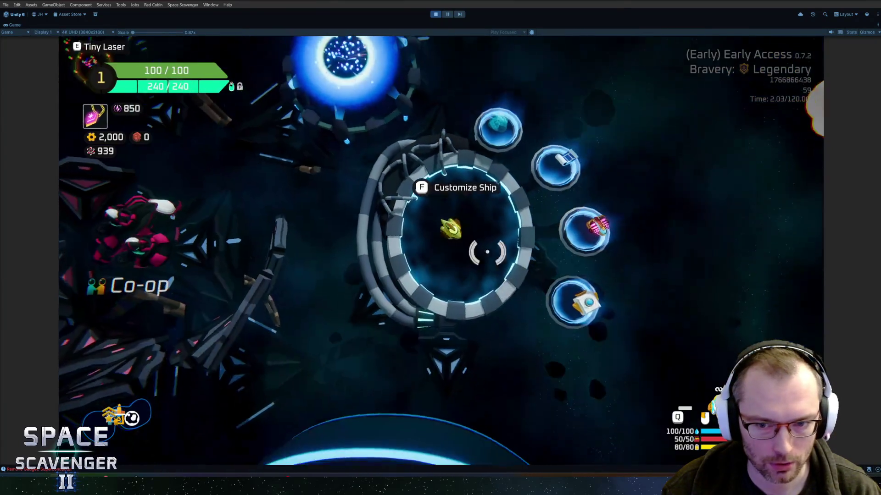
key(f)
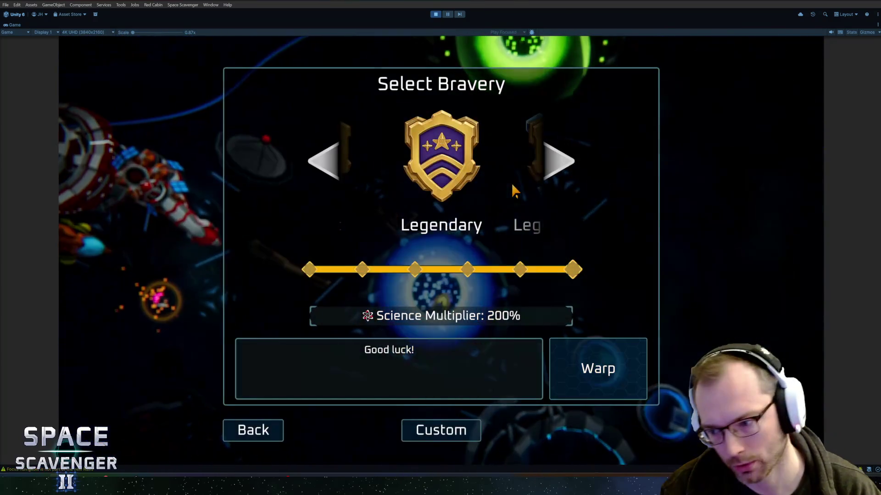
click(571, 386)
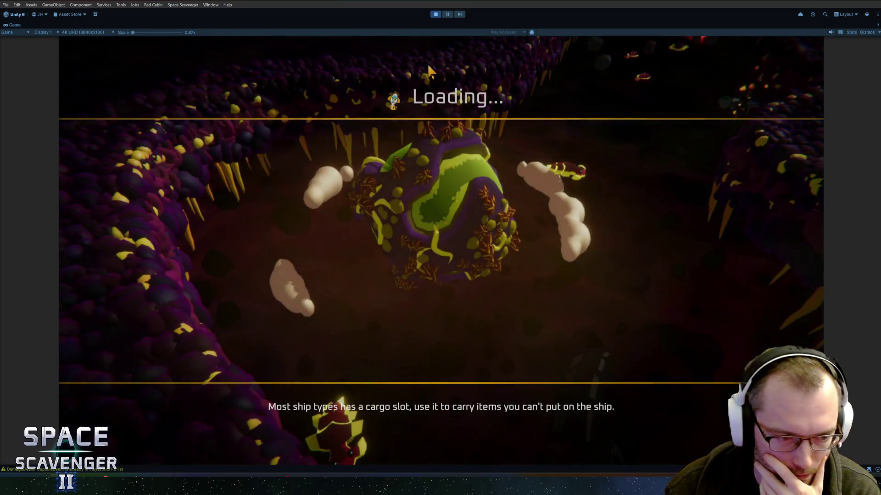
Step: Restore the editor layout, check the Set Level log entry, and run the 'level' debug command
click(448, 15)
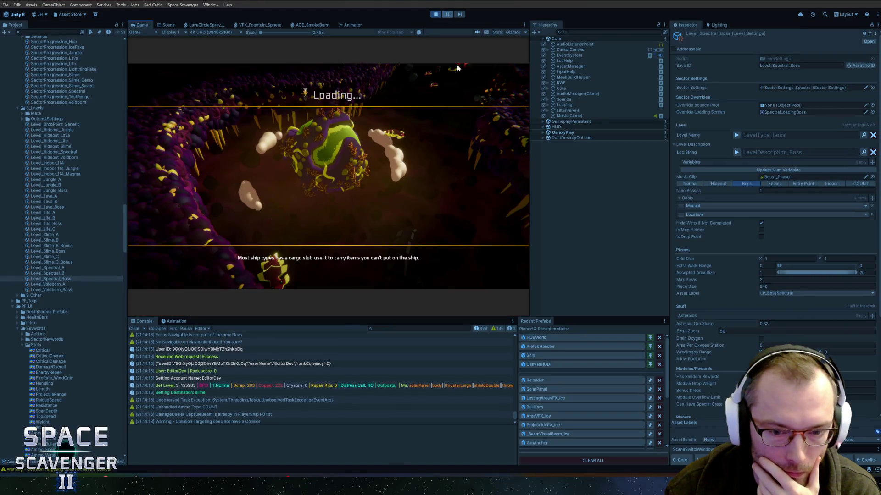
click(467, 384)
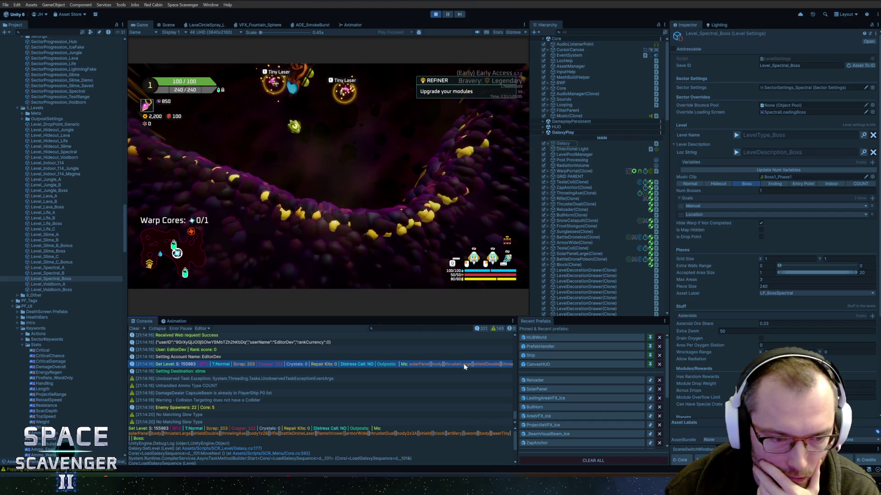
key(grave)
text(level)
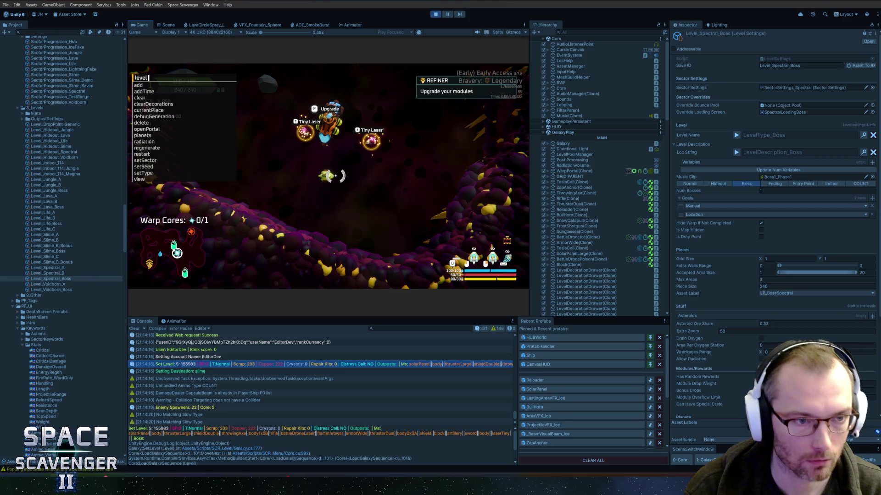
key(Return)
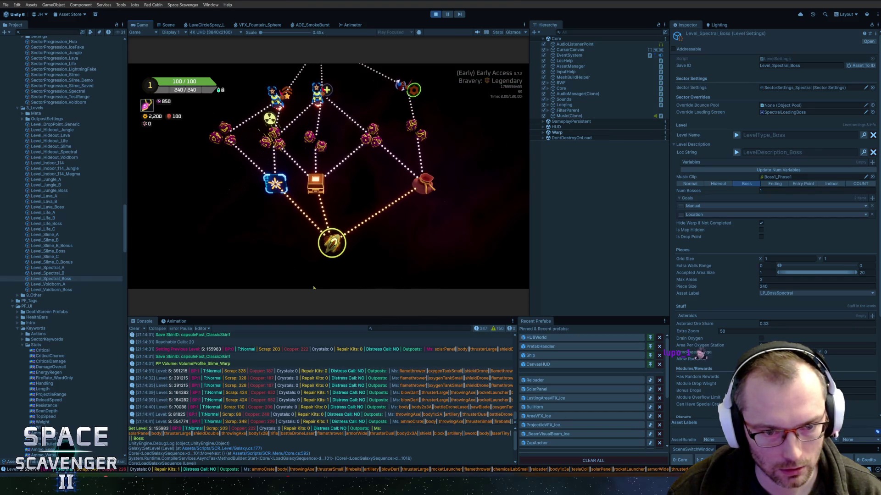
Step: Compare Set Level seeds S:554774, S:391215, S:81825, S:70088 and S:164282, then warp into a level
click(415, 414)
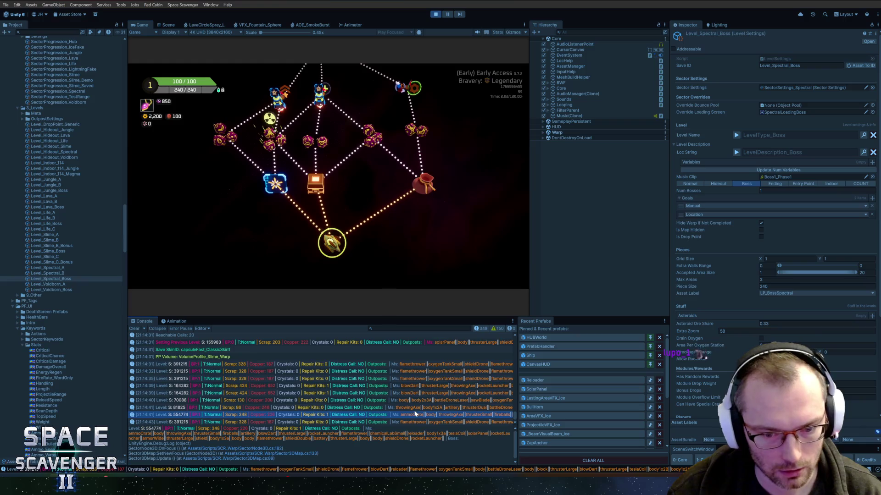
click(421, 423)
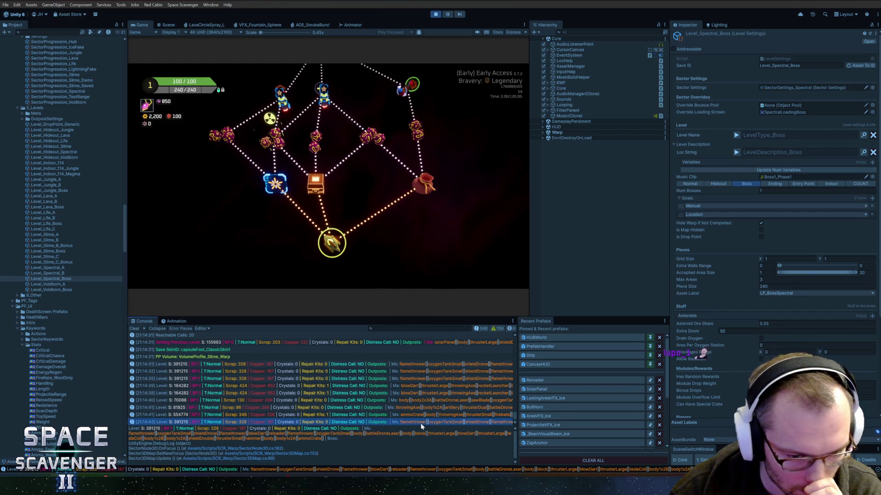
click(420, 416)
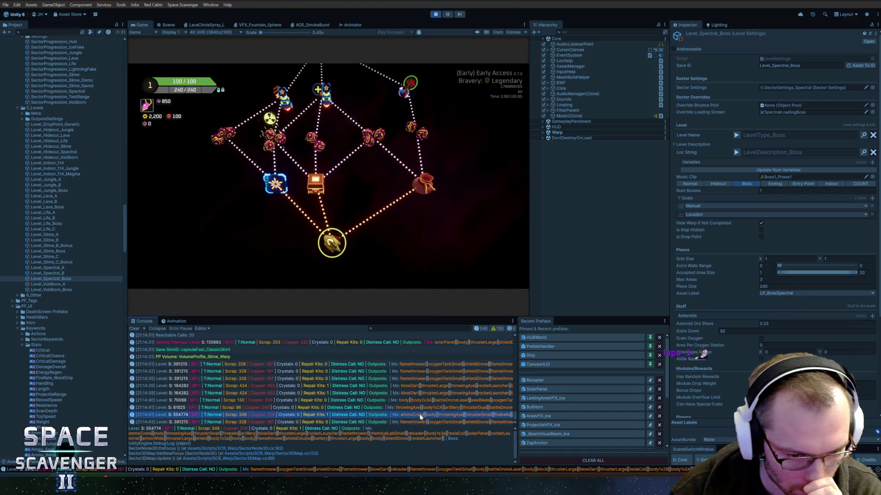
click(418, 422)
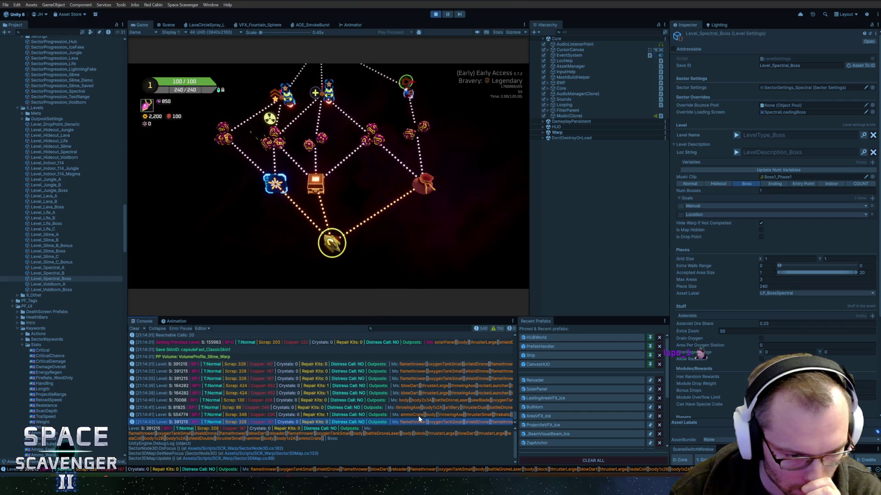
click(419, 416)
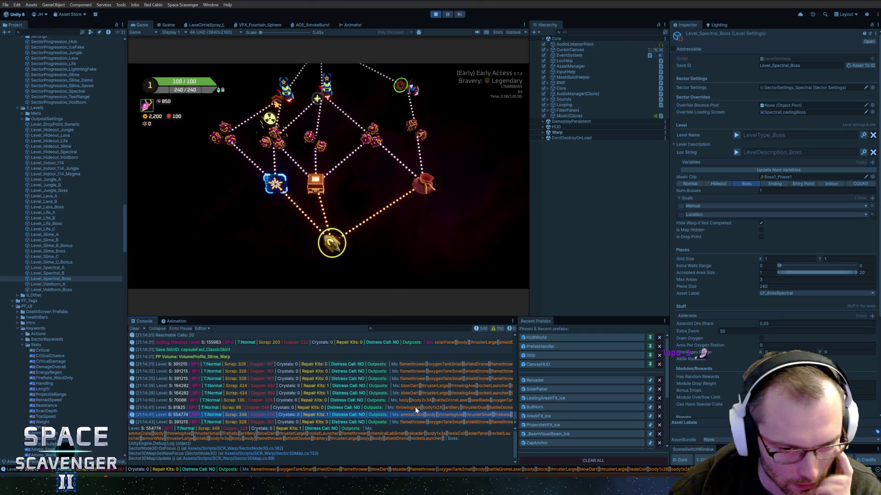
click(417, 408)
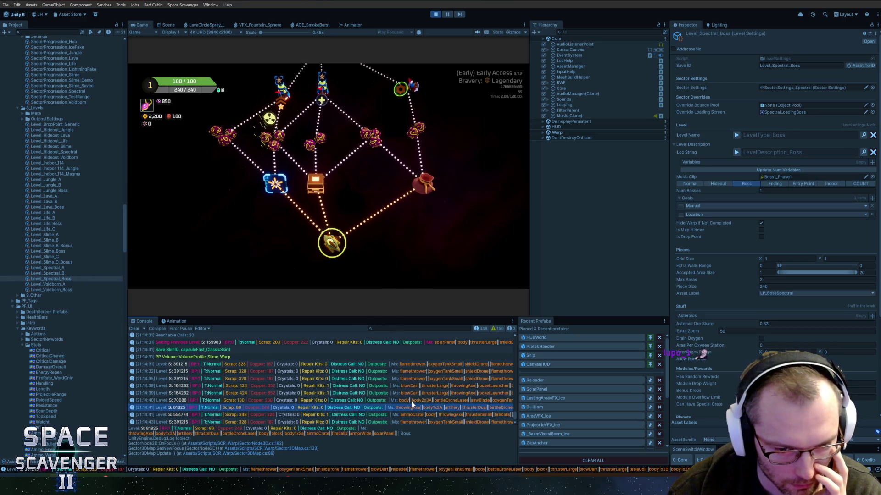
click(411, 400)
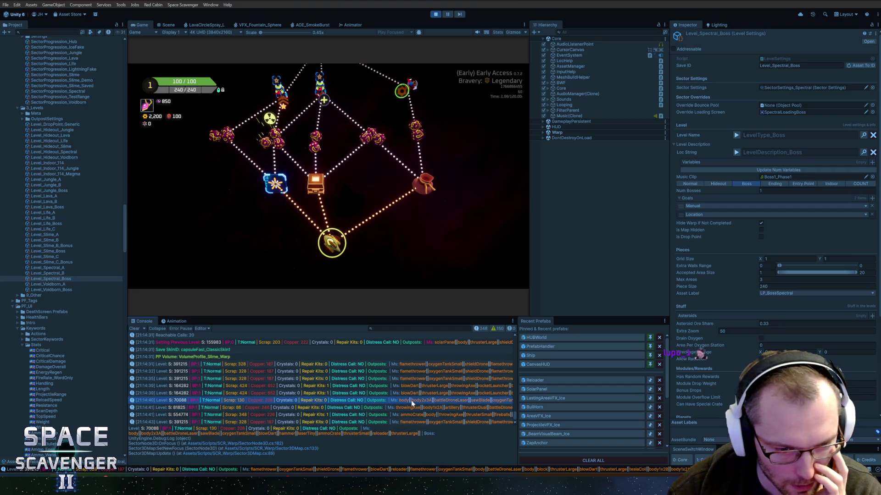
key(Up)
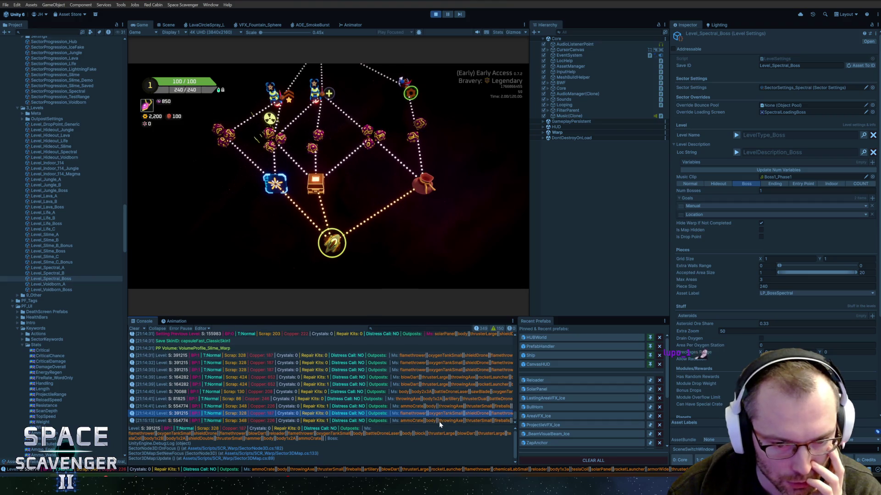
click(439, 422)
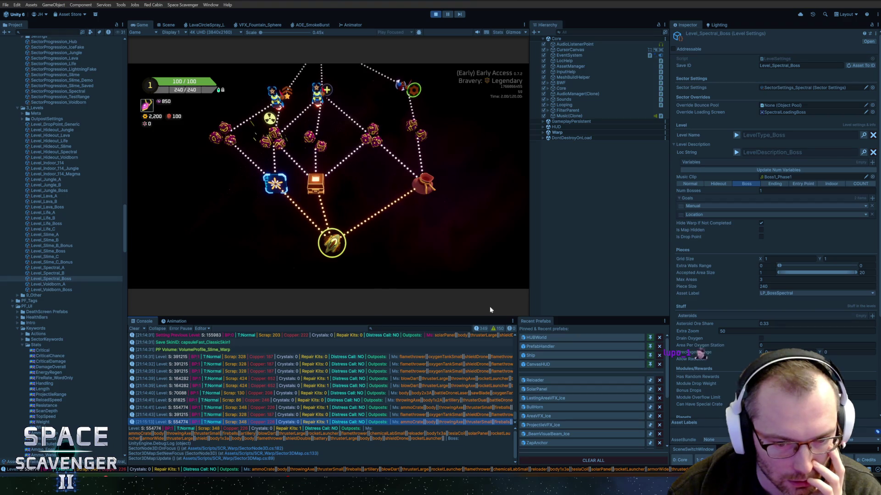
click(423, 137)
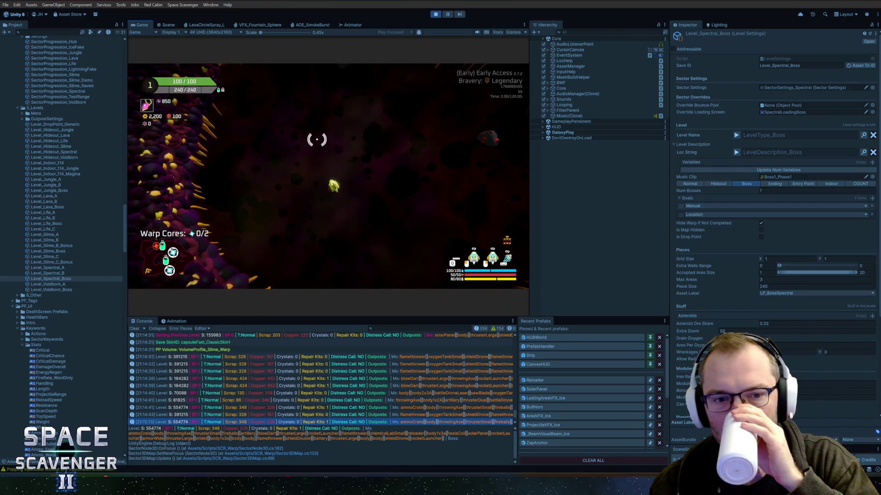
Step: Maximize the Game view and craft a Rocket Launcher from spare parts attached to the ship
double_click(141, 26)
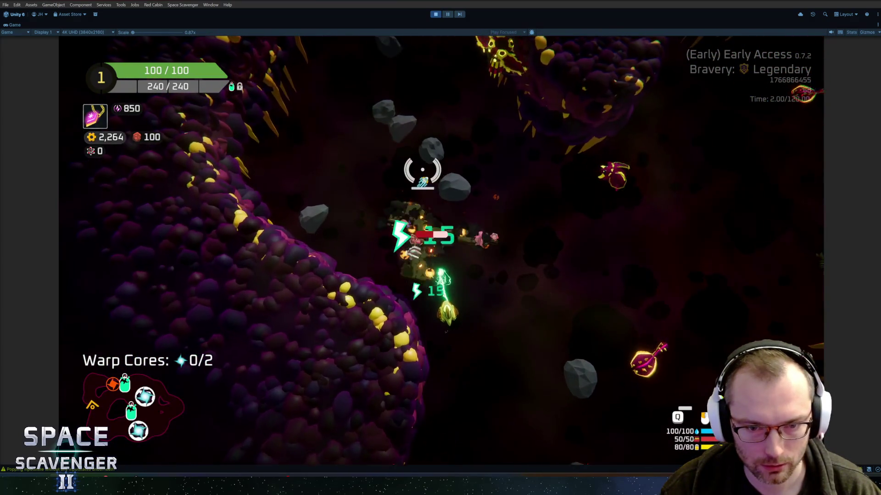
key(e)
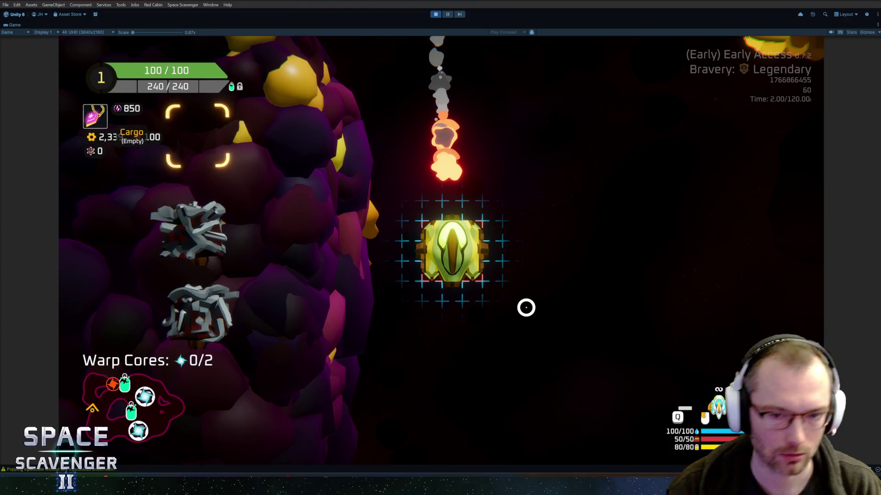
mouse_move(211, 249)
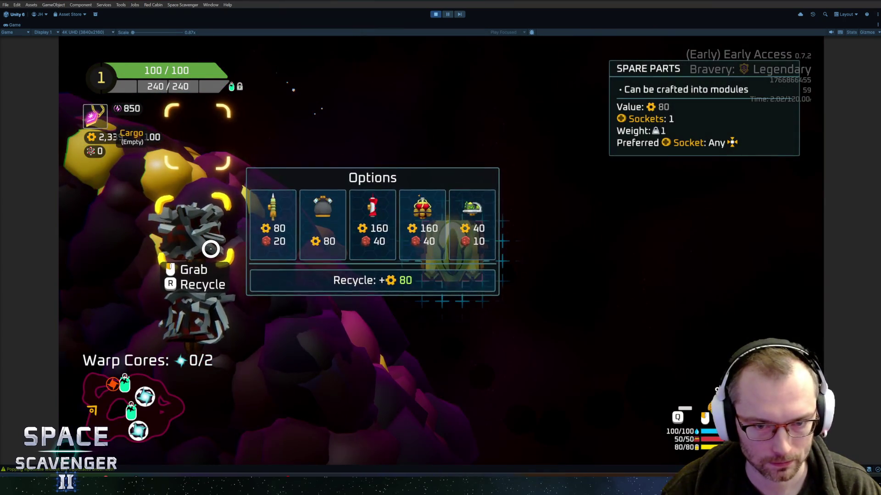
click(361, 311)
drag(184, 220, 399, 211)
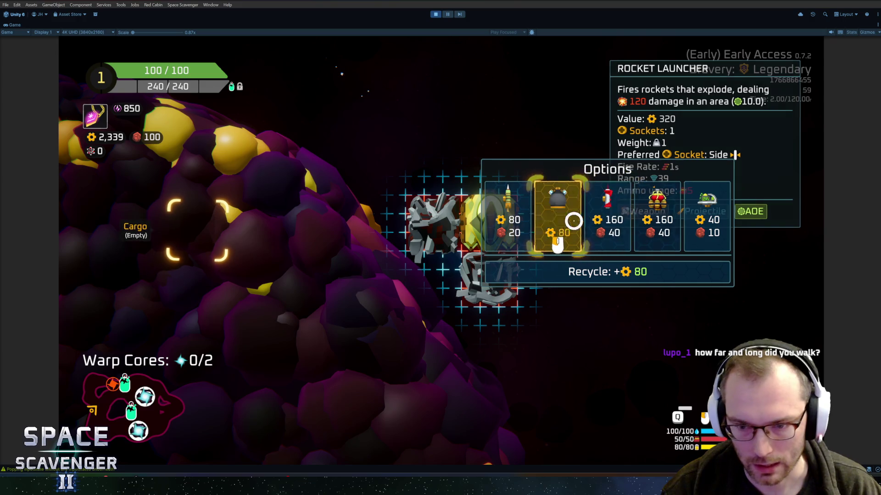
click(617, 222)
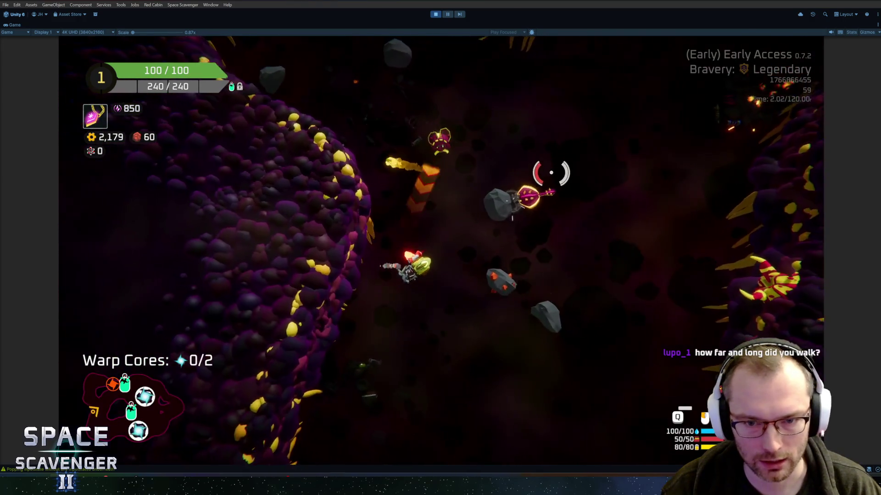
Step: Aim and fire at enemies along the asteroid wall, finishing with the heavy beam
drag(535, 153, 311, 182)
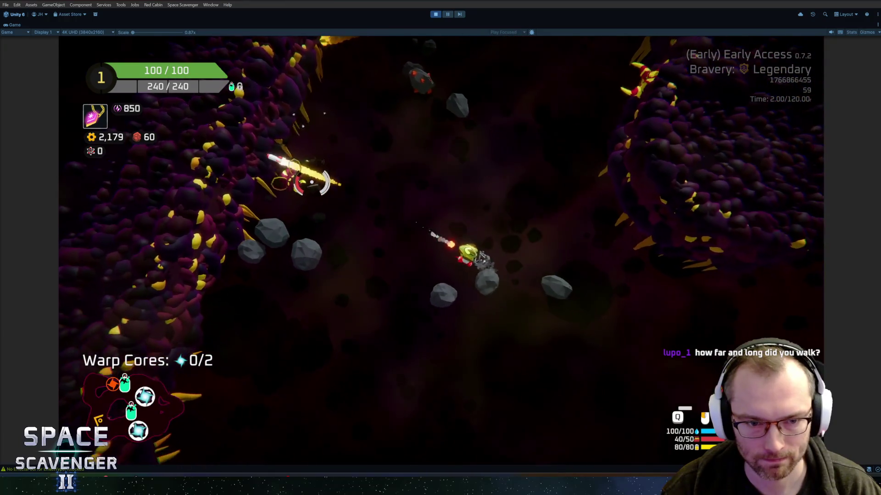
drag(304, 116, 383, 146)
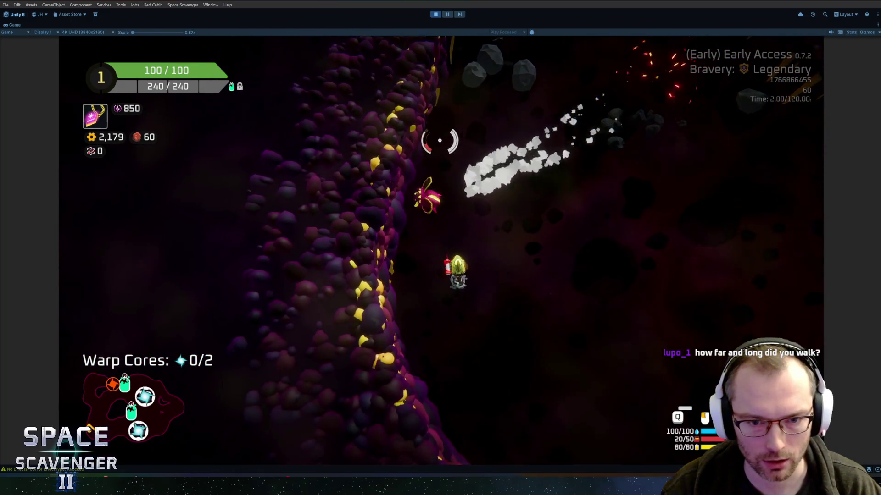
click(442, 142)
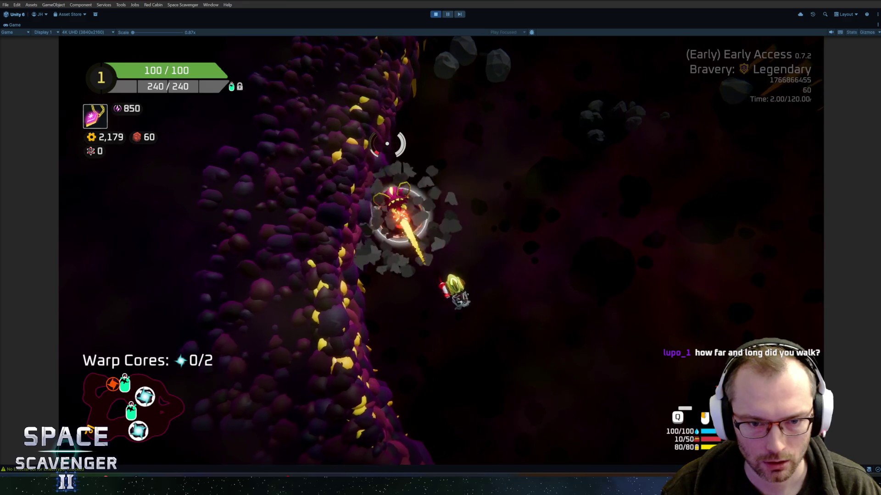
mouse_move(472, 378)
mouse_down()
mouse_move(556, 334)
mouse_move(555, 315)
mouse_move(544, 316)
mouse_move(424, 44)
mouse_up()
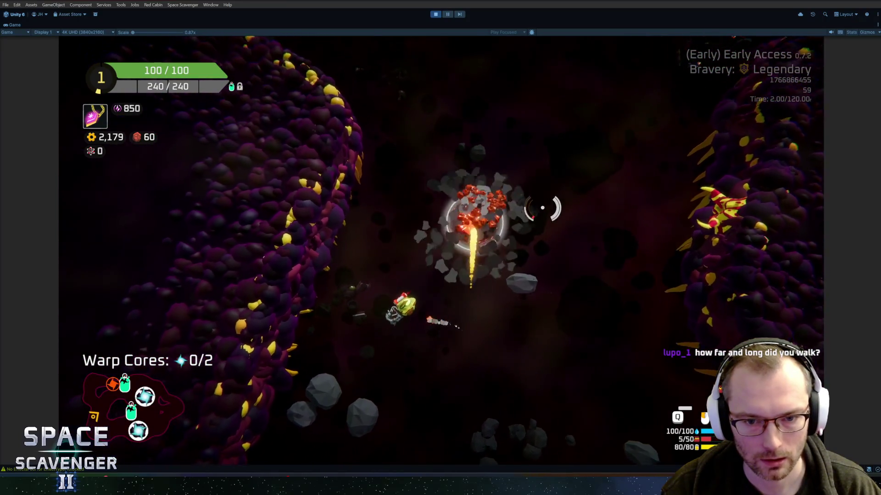
click(605, 209)
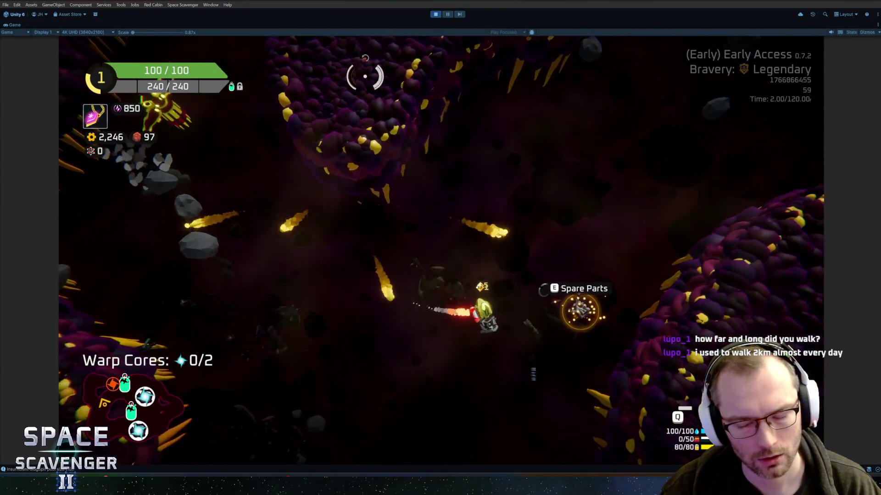
Step: Craft a Thruster from the spare parts and attach it to the ship
key(e)
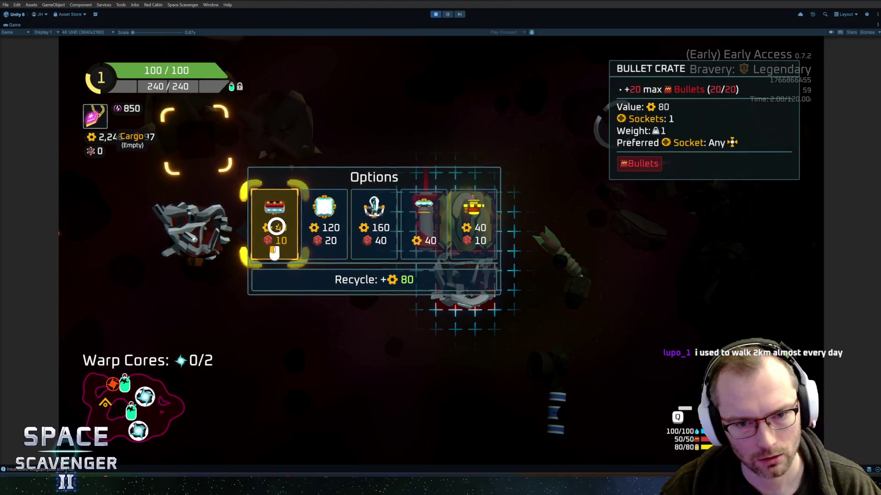
click(422, 223)
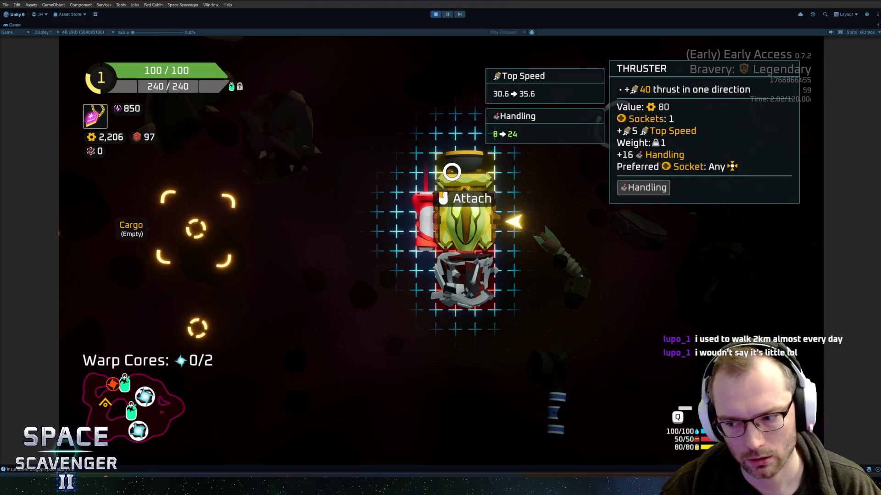
click(465, 171)
Step: Resume flying, shoot the enemies up and to the right, then pause the playtest
key(Tab)
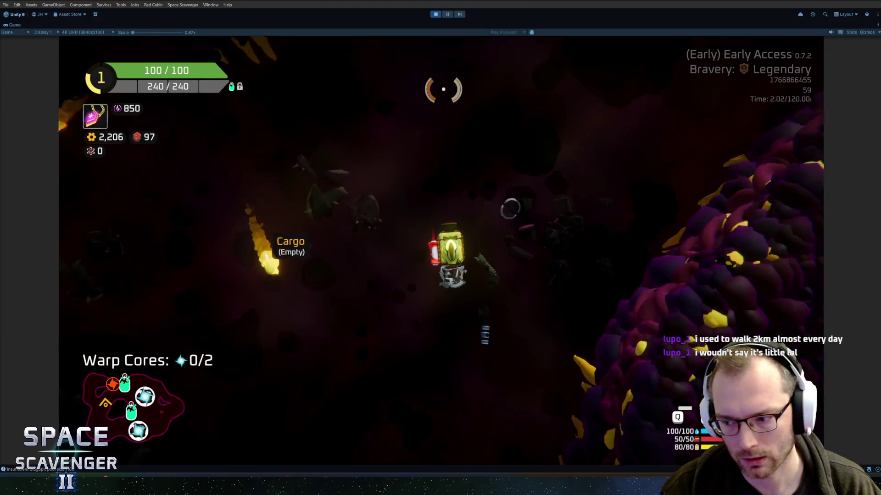
key(w)
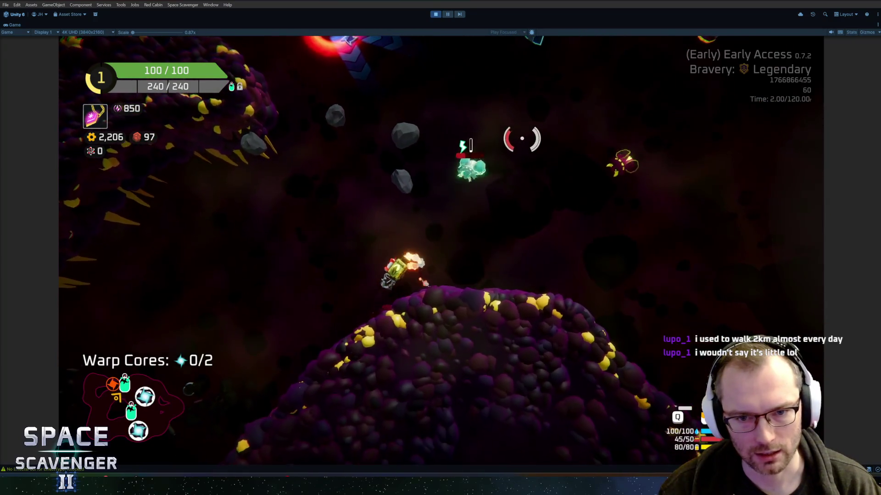
click(530, 143)
click(653, 194)
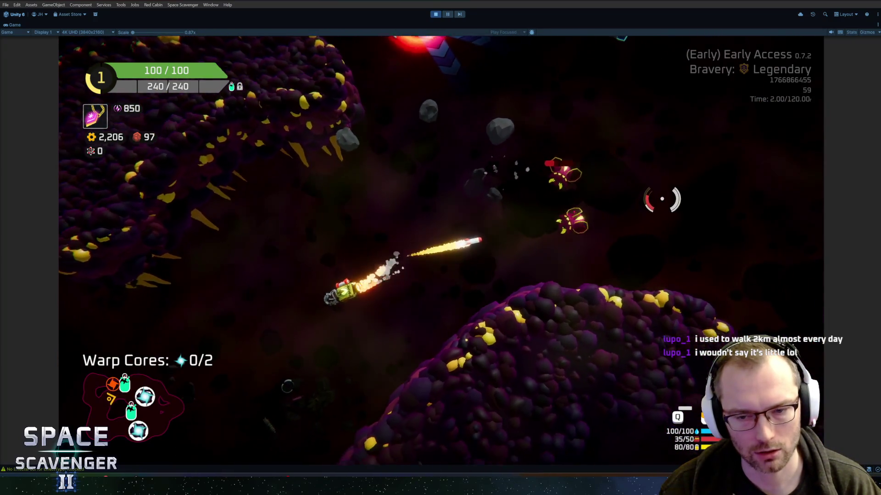
click(635, 171)
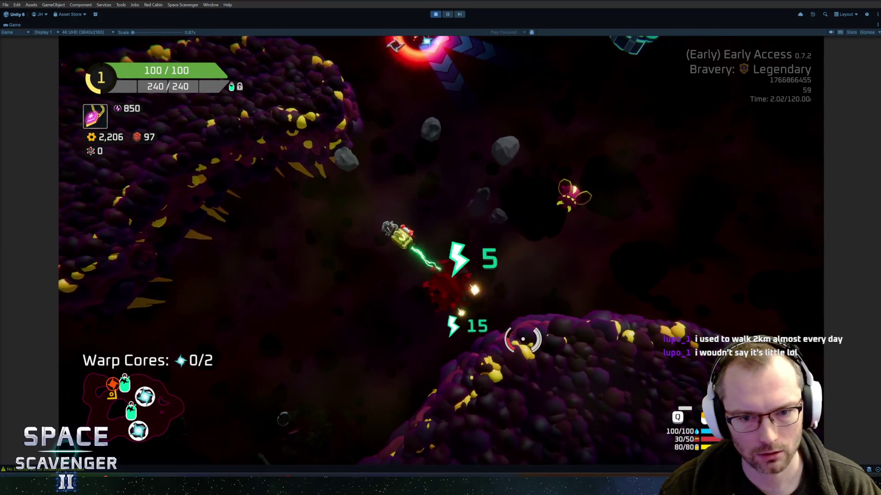
click(449, 14)
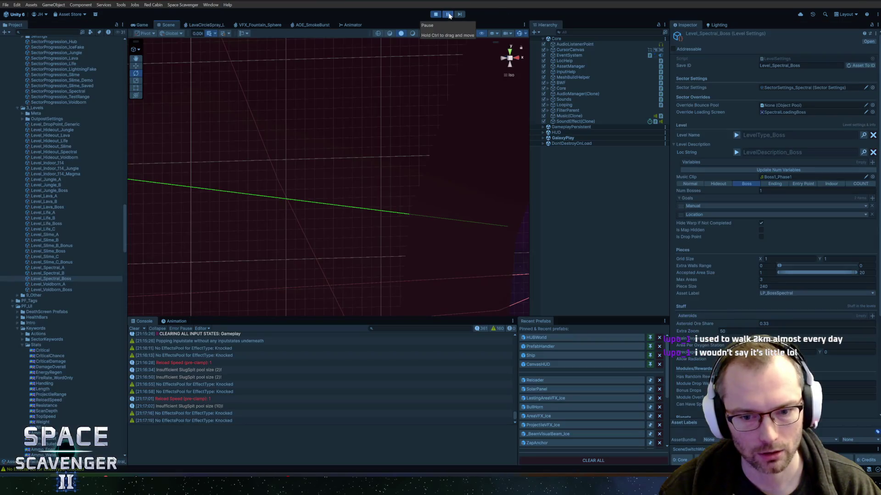
Step: Resume the paused playtest and maximize the Game view again
click(448, 14)
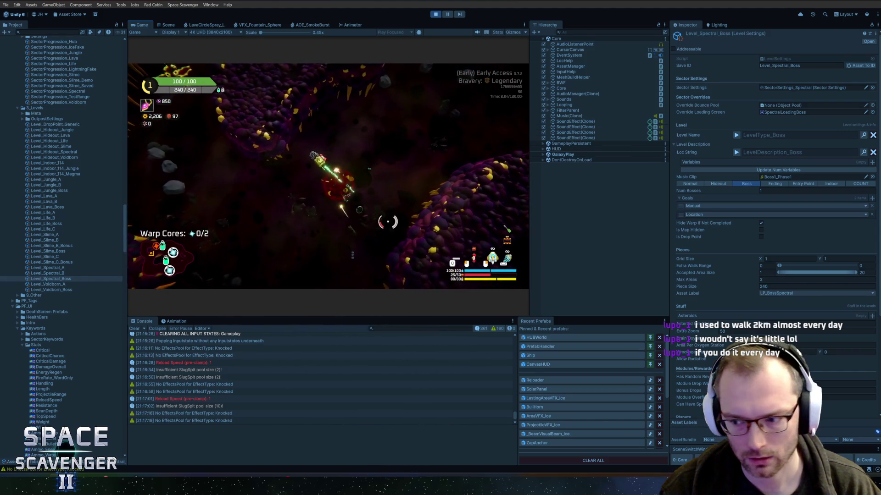
double_click(142, 24)
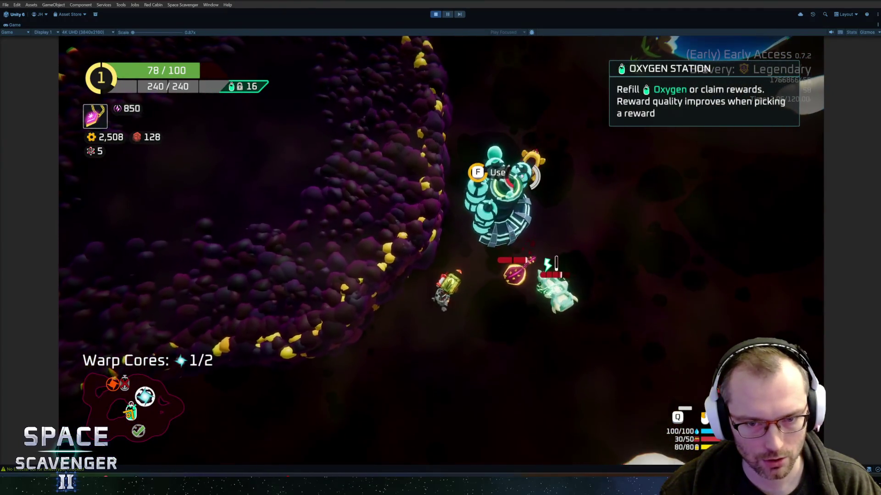
Step: Use the oxygen station and take the Ring of Power reward
key(f)
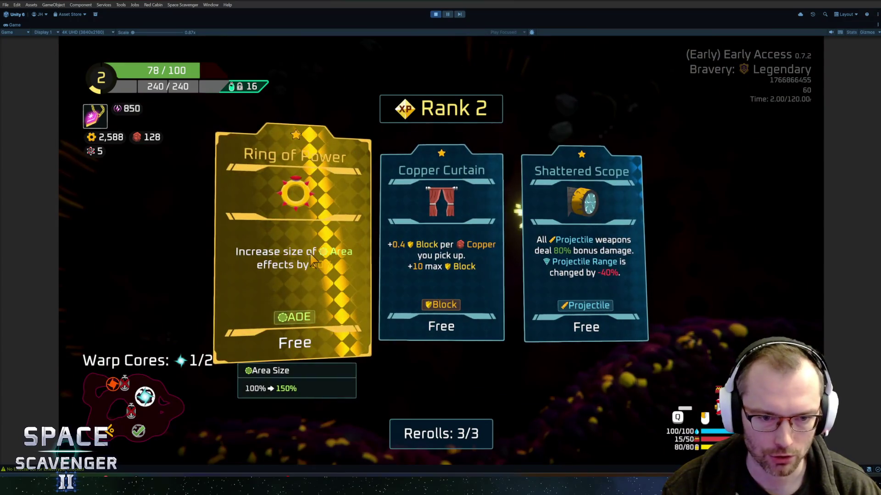
click(352, 265)
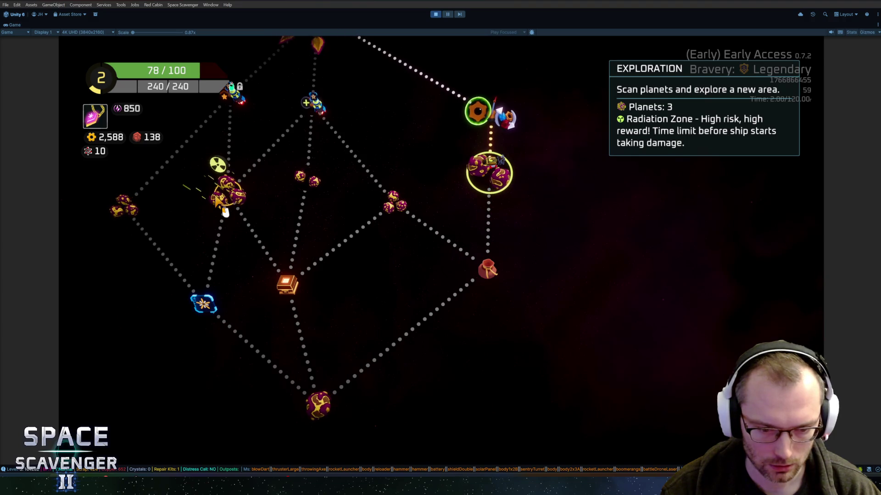
Step: Warp to the radiation-zone planet node on the sector map and wait for the new area to load
click(217, 198)
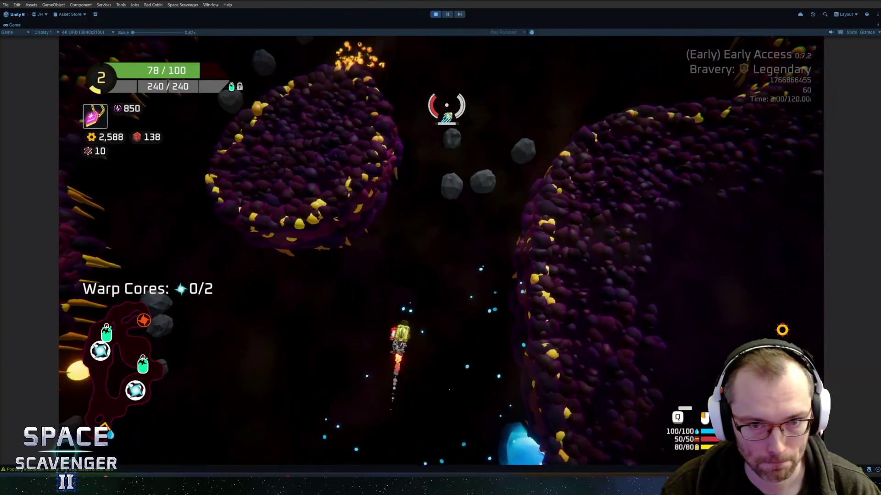
Step: Fly and boost through the cave, shoot the asteroid cluster, and pick up both warp cores and the spare parts
key(w)
click(498, 161)
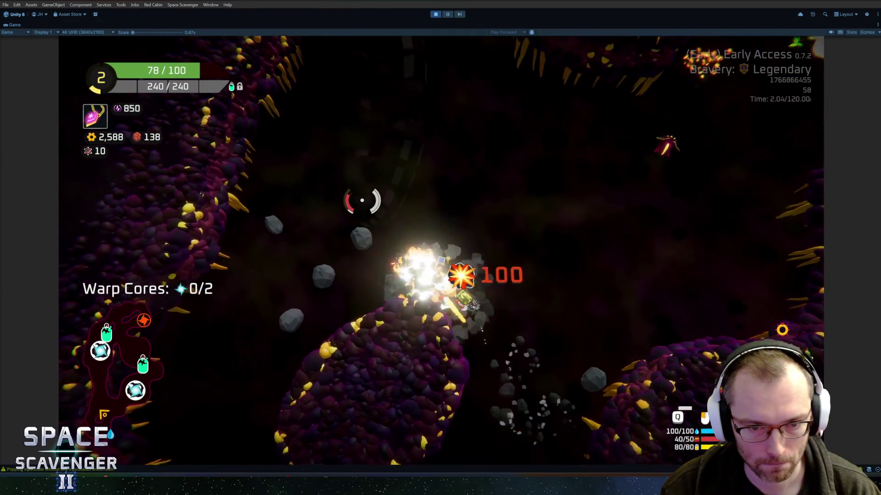
key(shift)
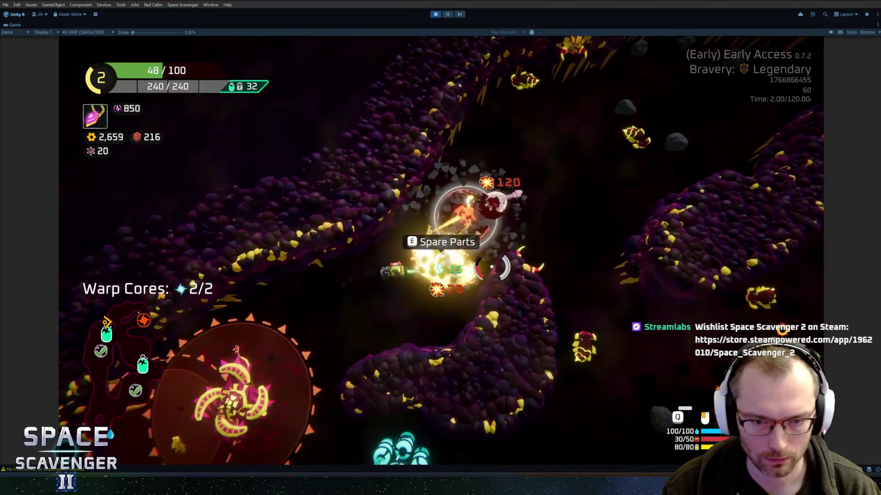
key(e)
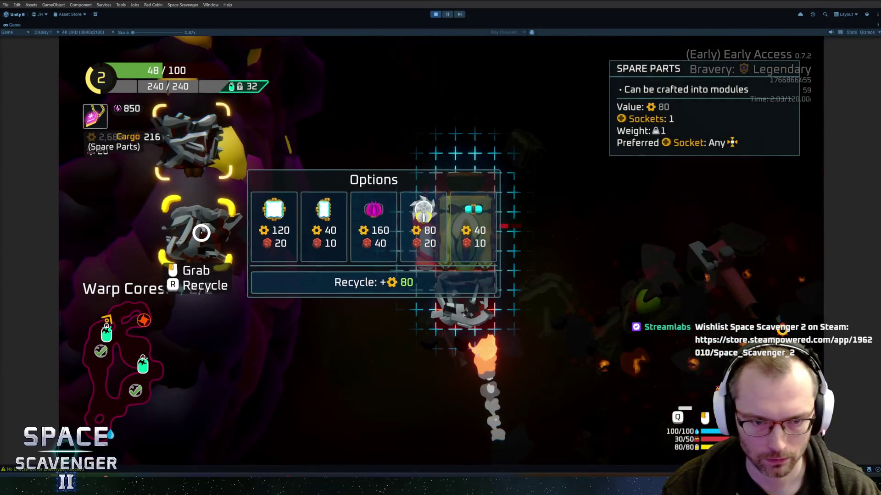
Step: Craft the first spare-parts module option and fit it onto the ship's body
click(274, 225)
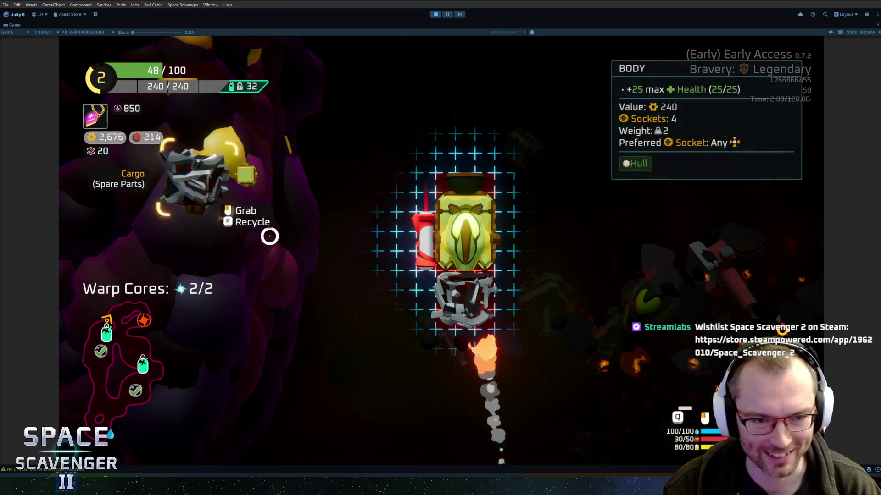
drag(199, 325, 475, 298)
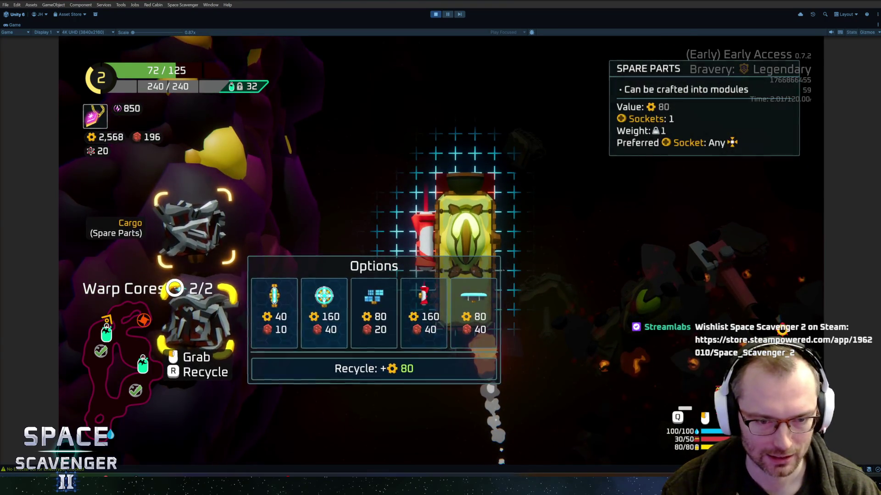
Step: Leave build mode and fly up through the cave past the grey asteroid, destroying nearby enemies
key(e)
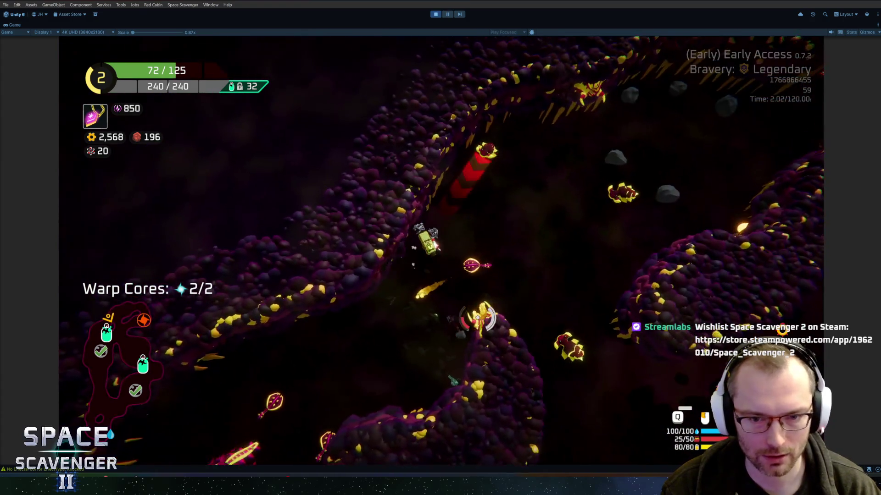
key(w)
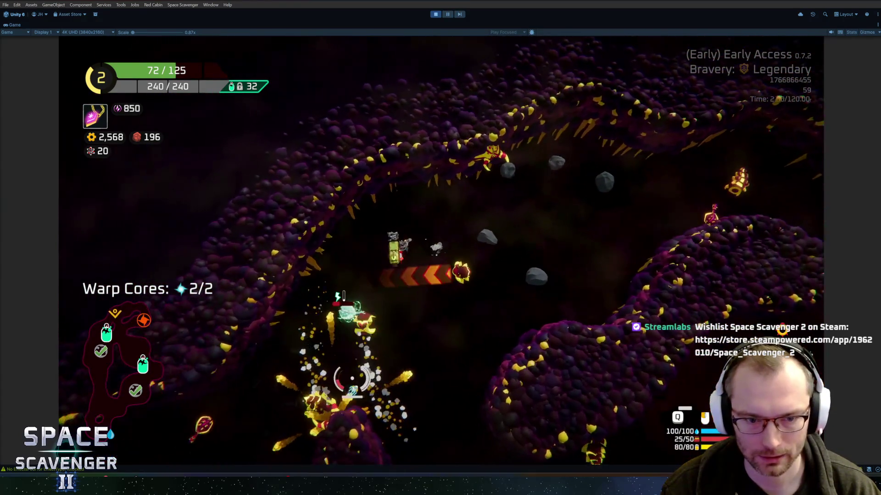
key(w)
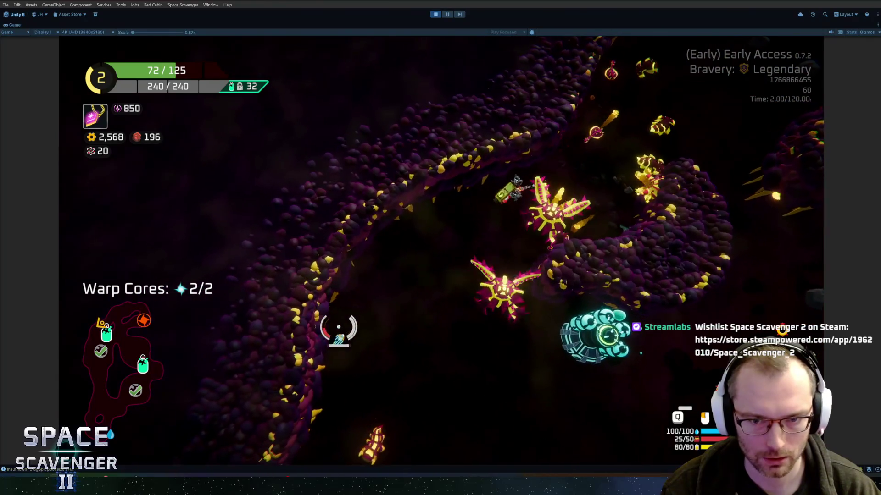
key(w)
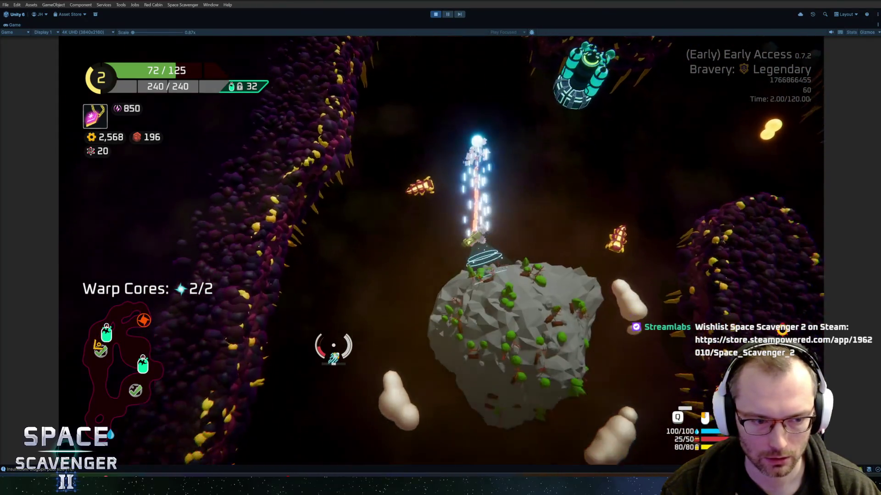
key(w)
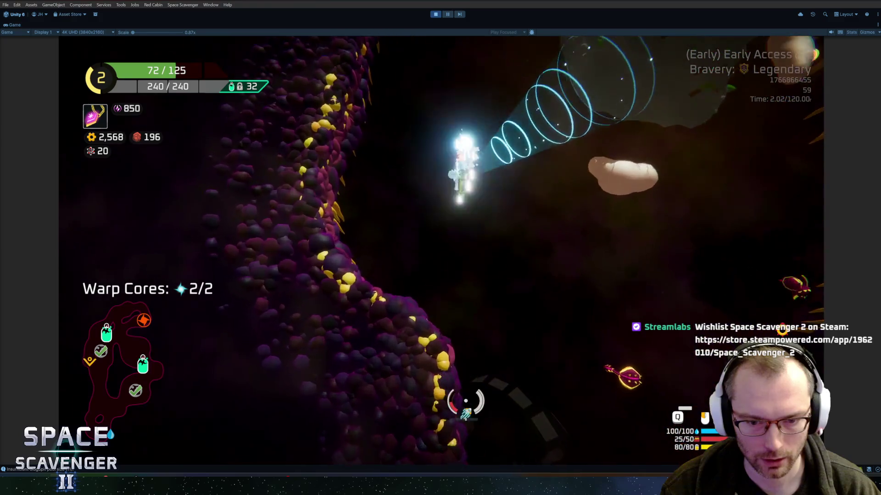
key(w)
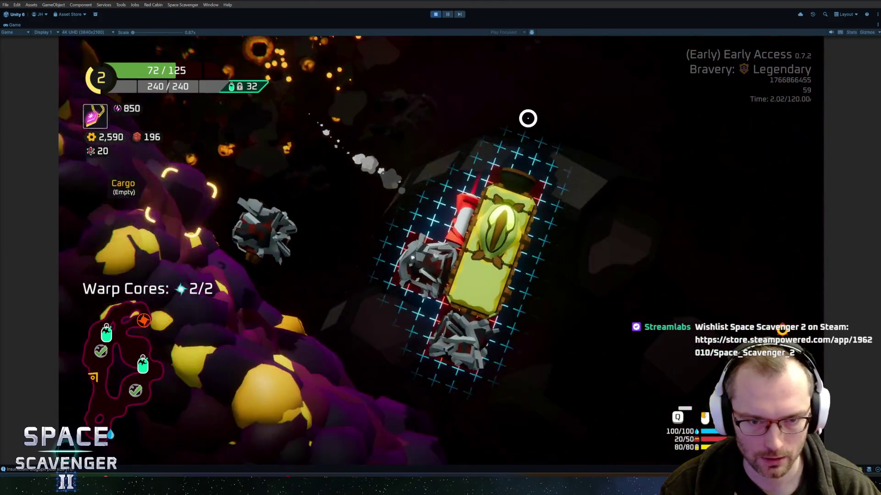
Step: Craft the Reloader from the spare part and fit it onto the ship's right socket
mouse_move(225, 248)
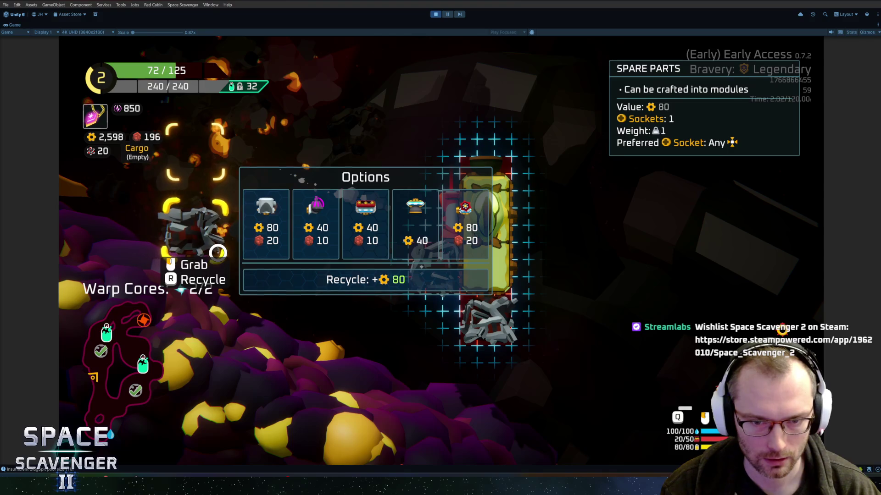
mouse_move(477, 225)
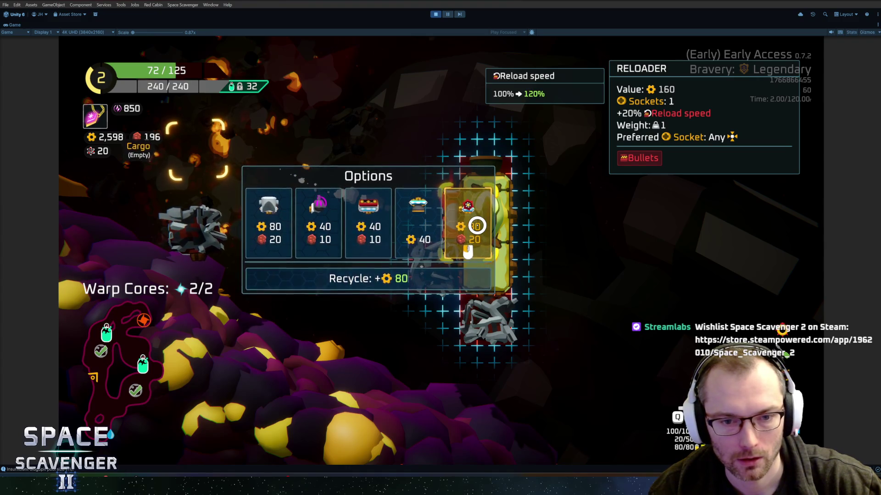
click(476, 226)
click(521, 257)
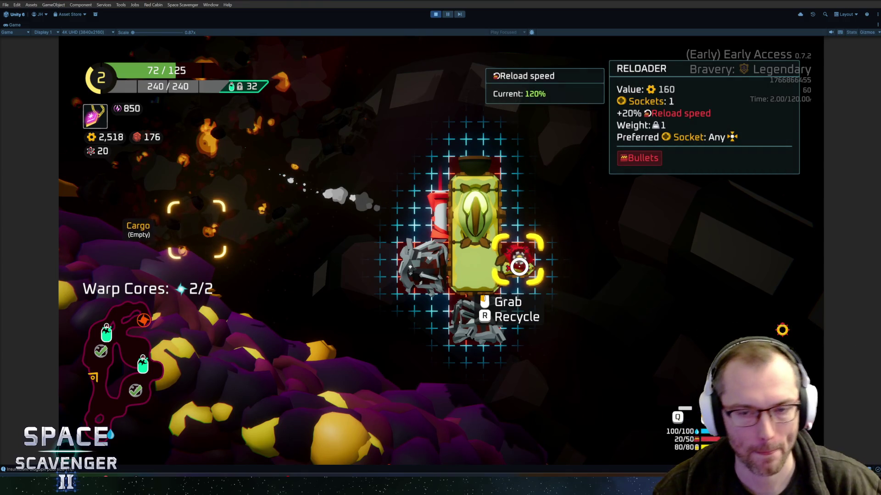
drag(516, 258, 154, 389)
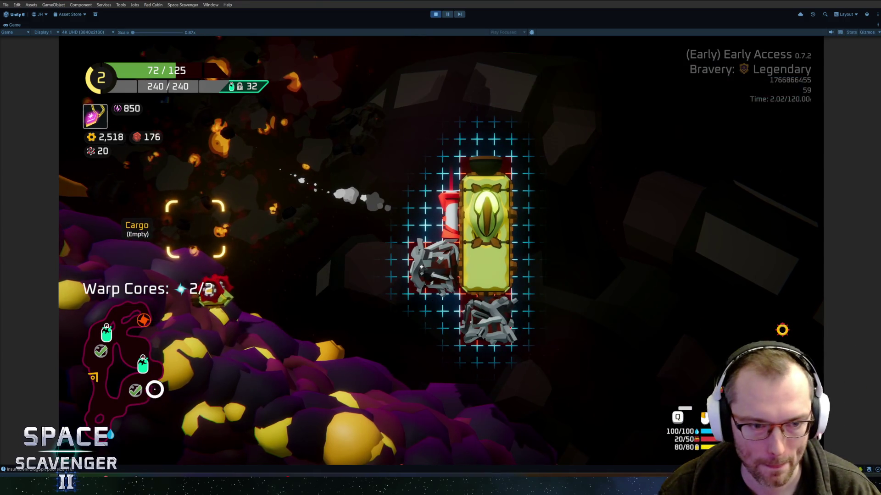
mouse_move(194, 288)
drag(192, 291, 517, 256)
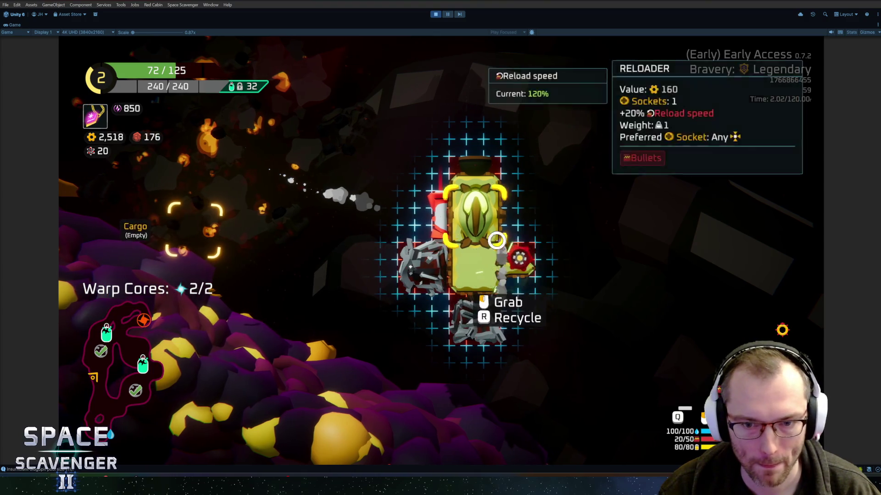
Step: Craft a Rocket Launcher and a Double Shield from the remaining spare parts
mouse_move(429, 264)
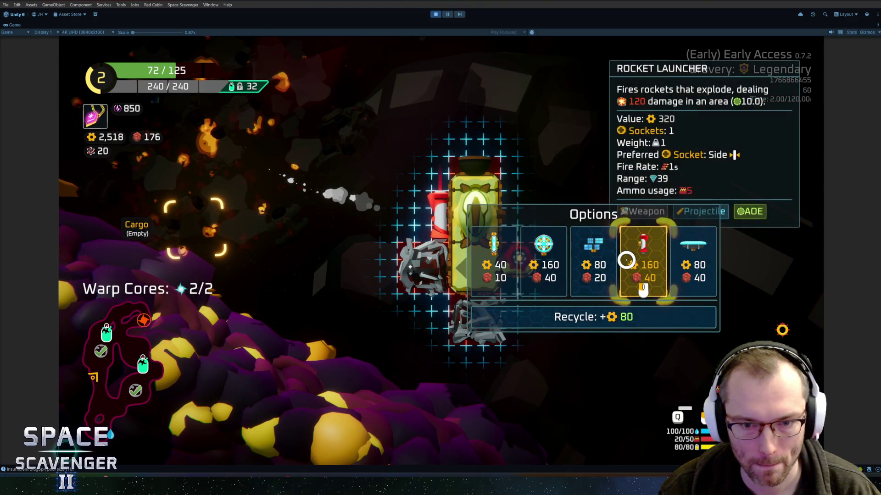
click(625, 257)
mouse_move(444, 331)
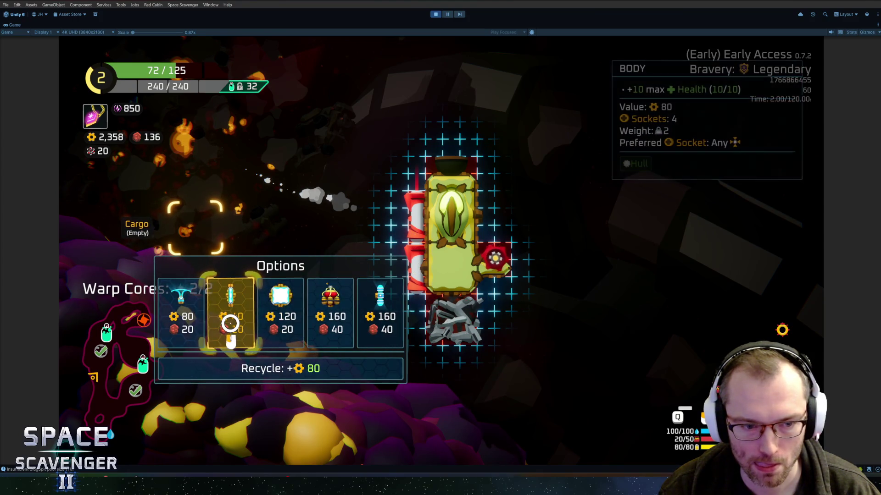
click(380, 317)
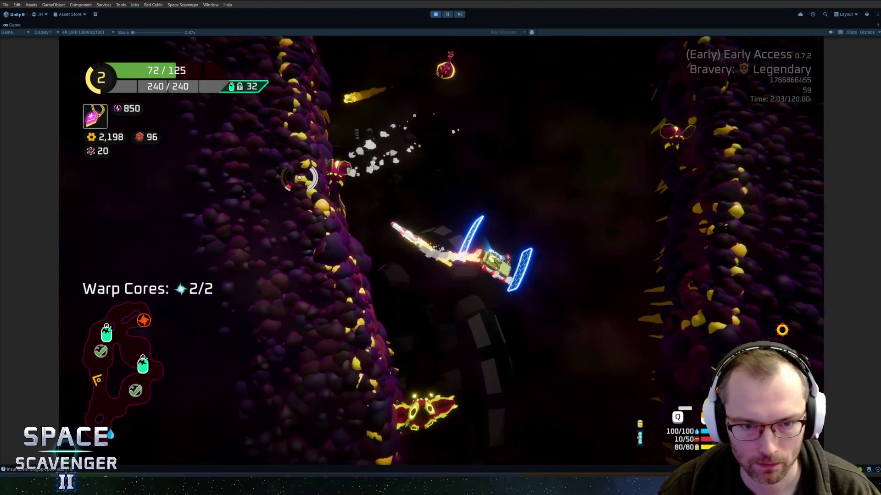
Step: Fly up the tunnel firing rockets at the enemies ahead to test the Reloader loadout
right_click(298, 151)
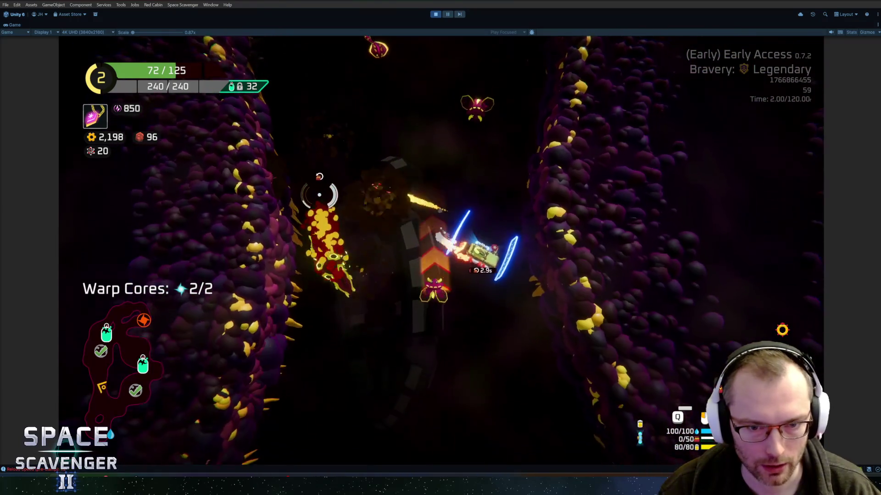
right_click(315, 248)
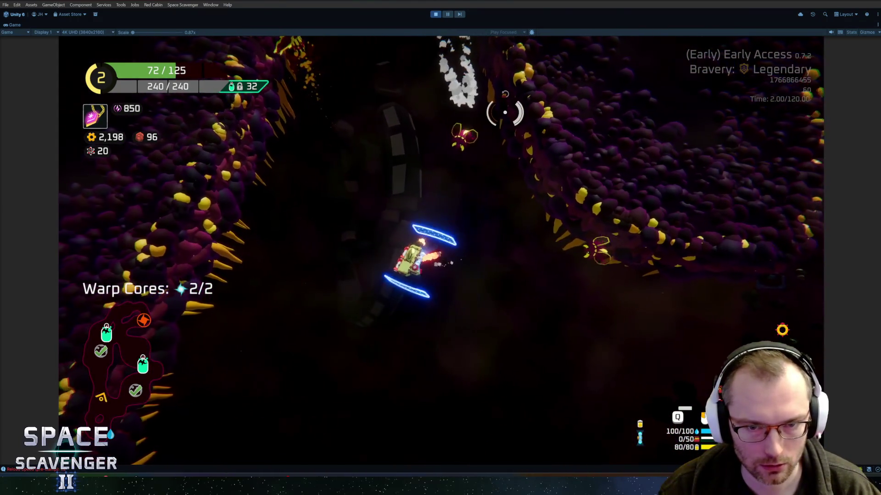
right_click(583, 132)
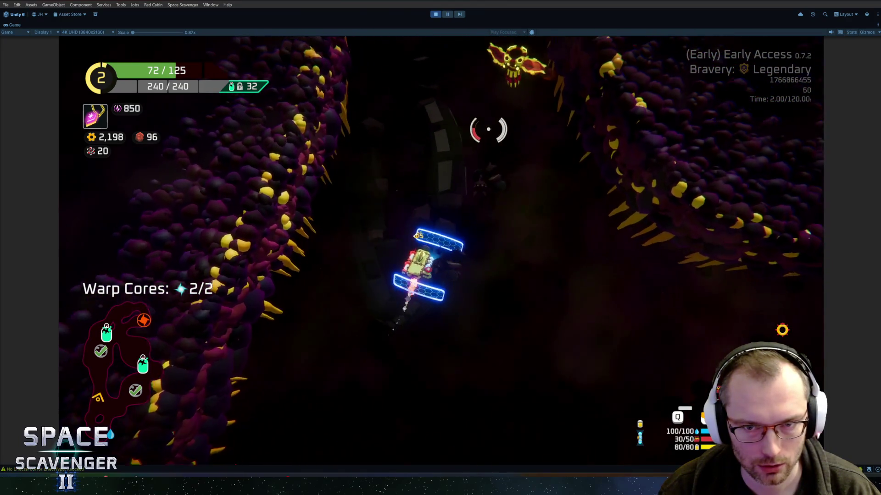
right_click(488, 128)
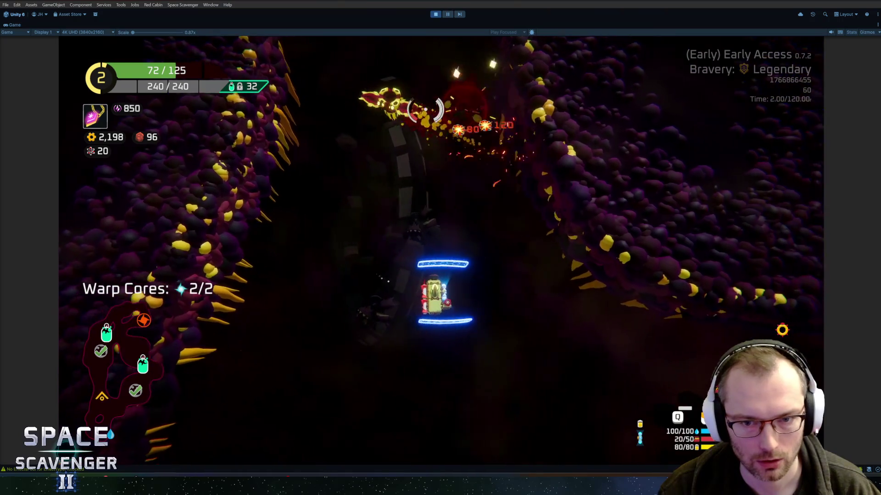
right_click(344, 109)
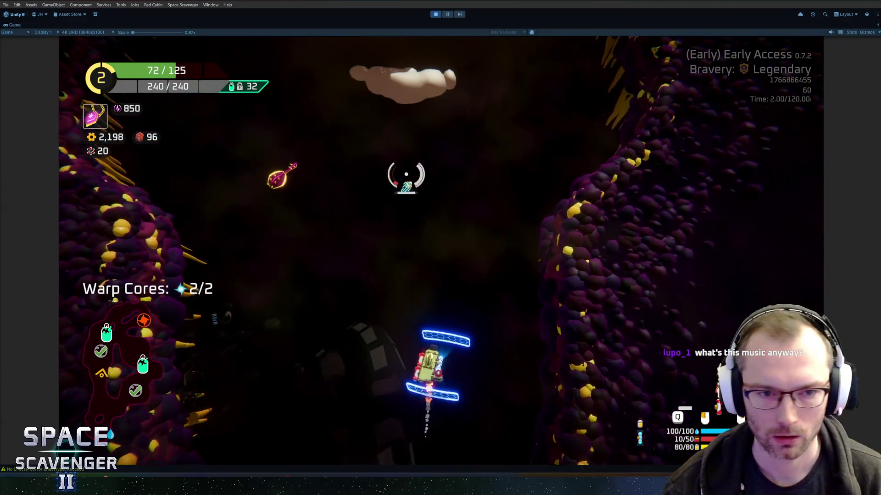
click(307, 177)
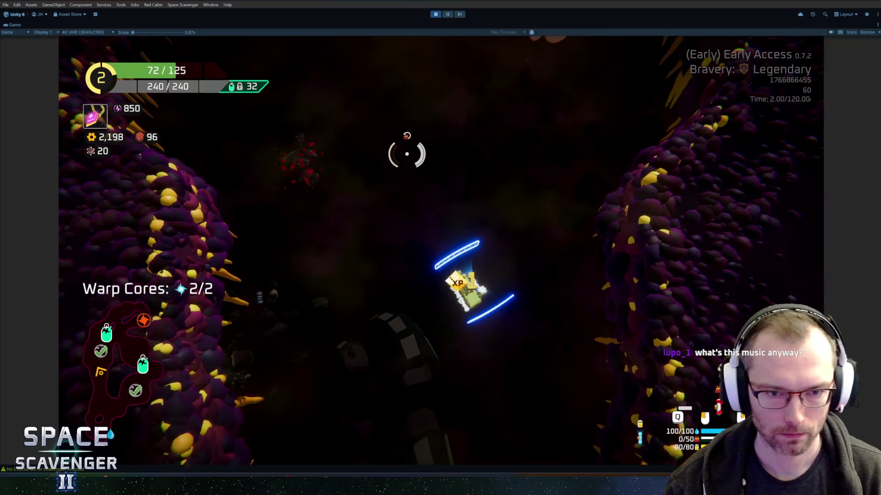
Step: Stop the playtest, begin the GitHub Desktop commit summary with 'Added Reloader Utility', and return to Unity
key(ctrl+p)
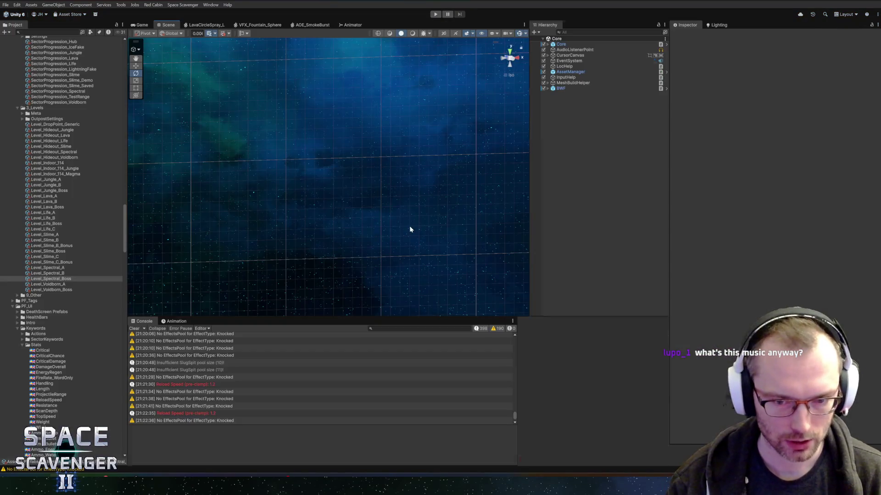
click(115, 473)
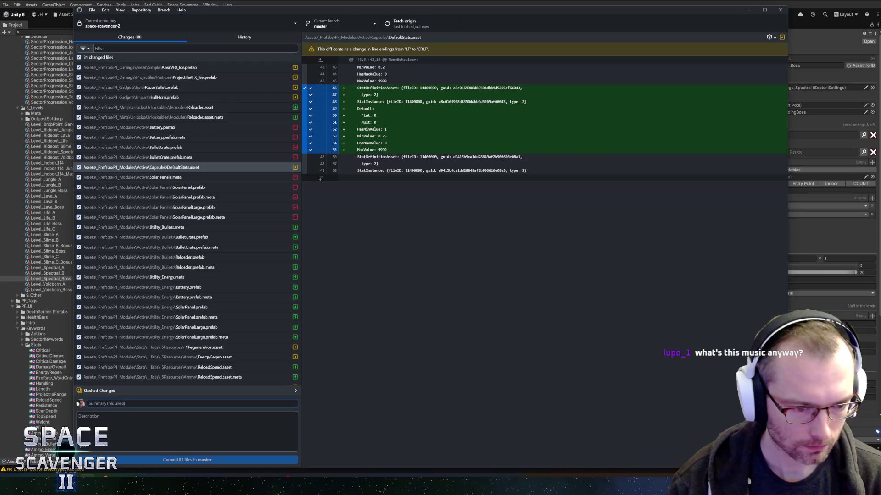
text(Added Reloader Utility mo)
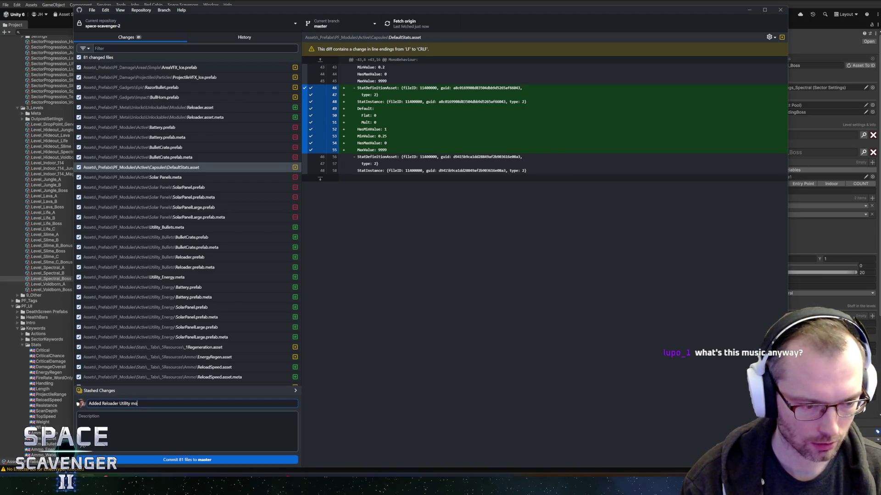
key(alt+Tab)
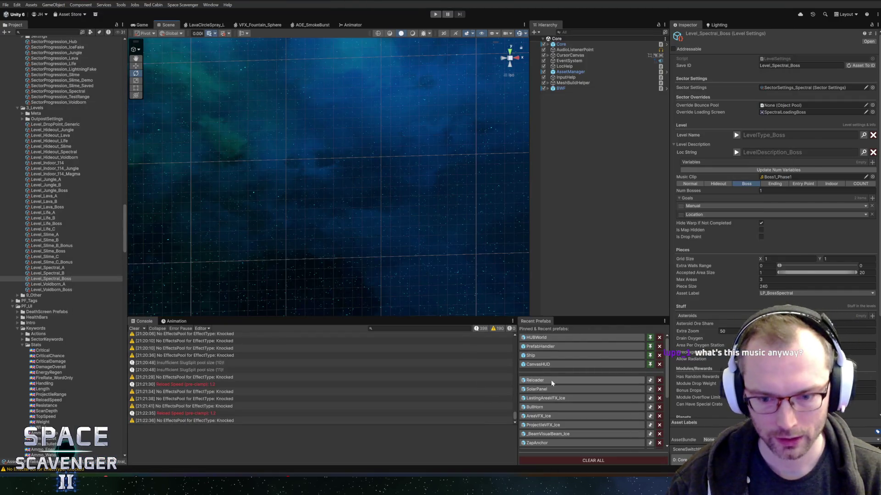
click(551, 379)
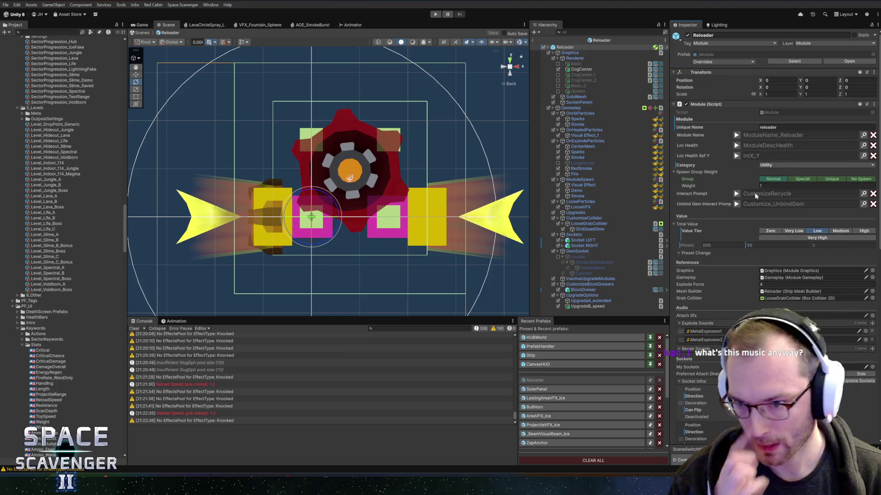
click(786, 185)
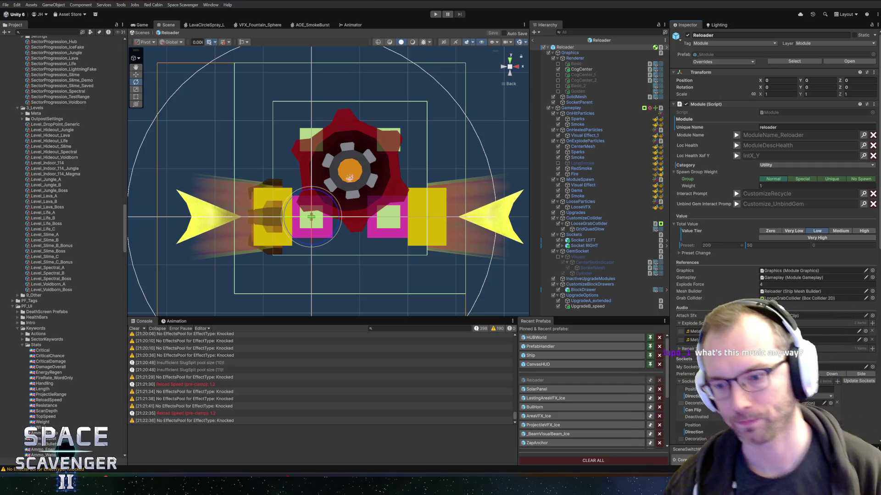
click(534, 41)
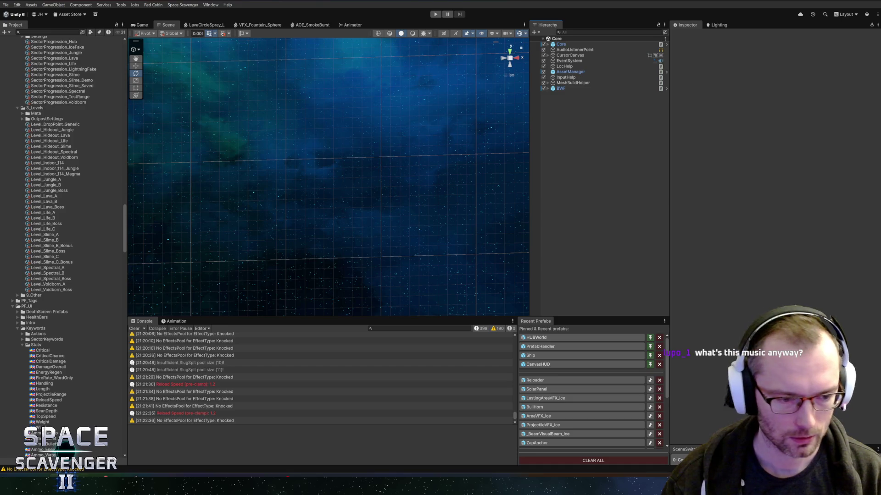
Step: Commit the 81 files to master, push to origin, and bring the YouTube music window into view
key(alt+Tab)
click(173, 460)
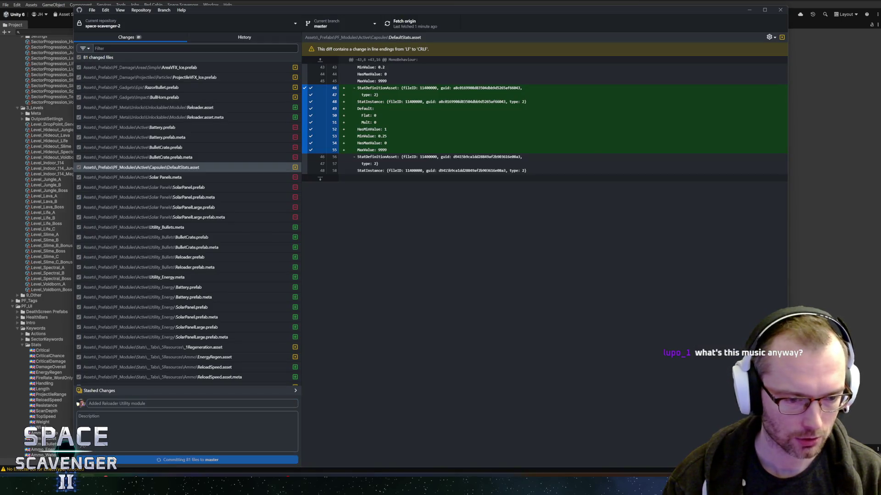
click(412, 25)
click(399, 4)
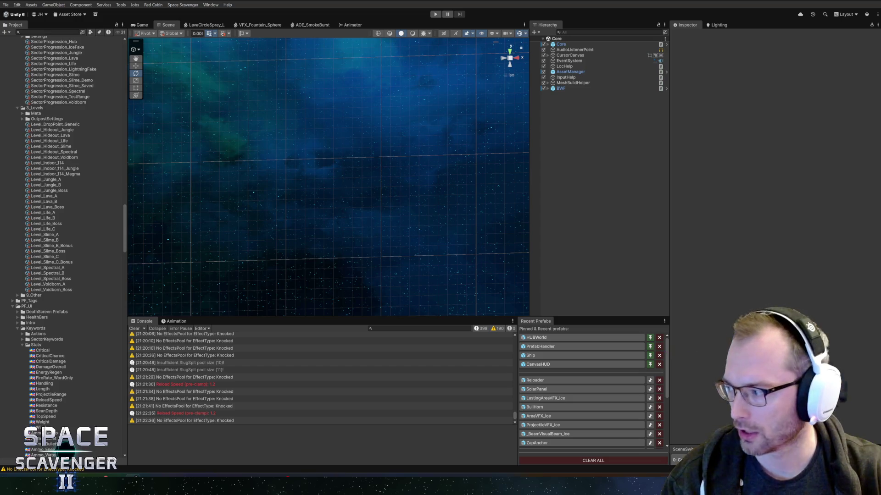
mouse_move(880, 39)
mouse_down()
mouse_move(361, 38)
mouse_move(346, 46)
mouse_up()
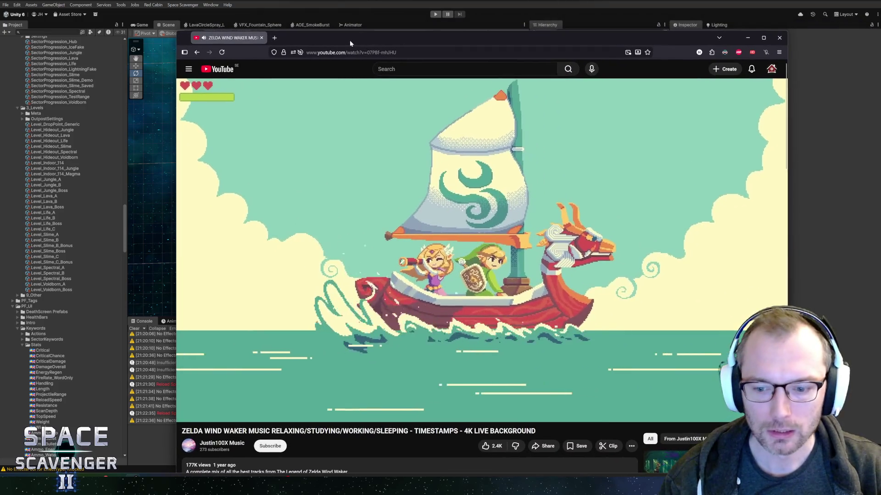
drag(207, 437, 513, 437)
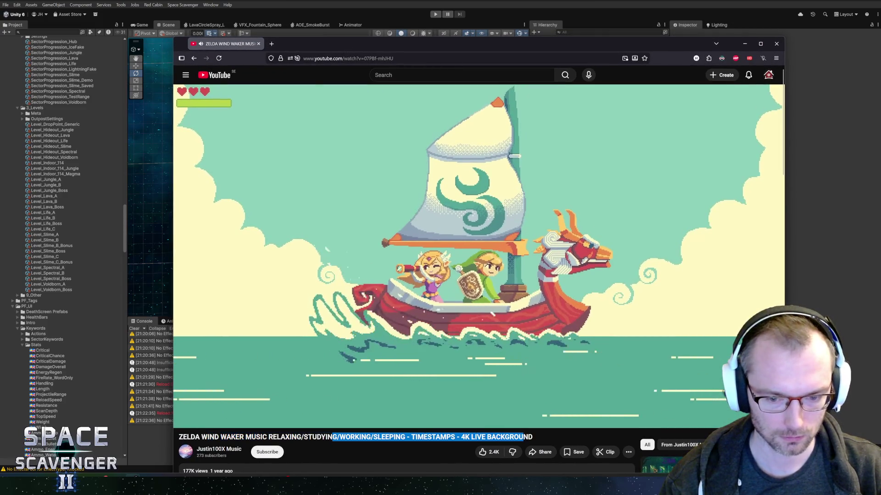
click(283, 65)
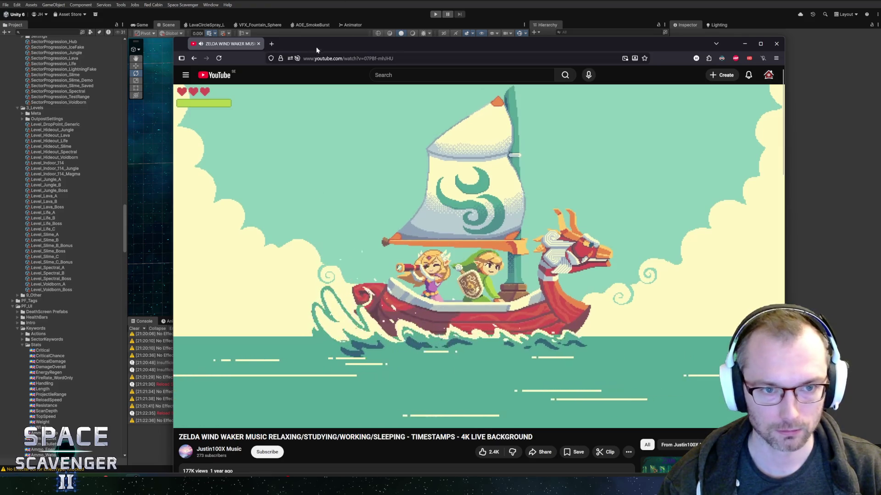
key(alt+Tab)
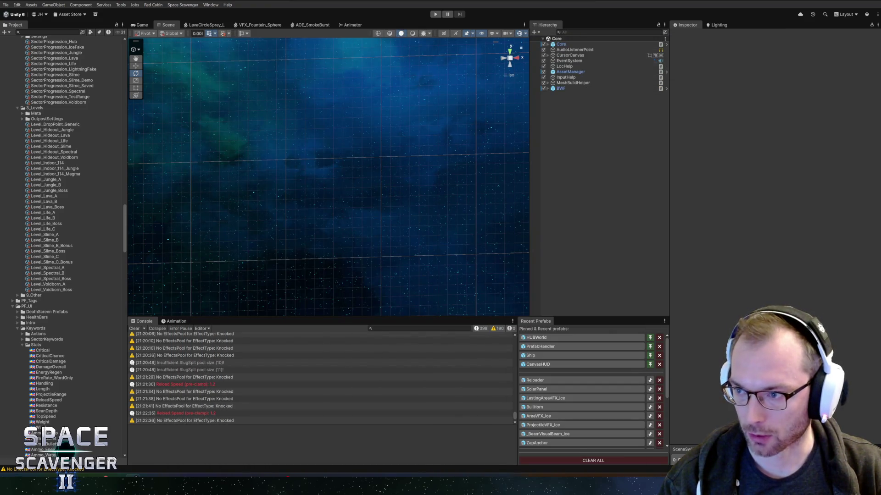
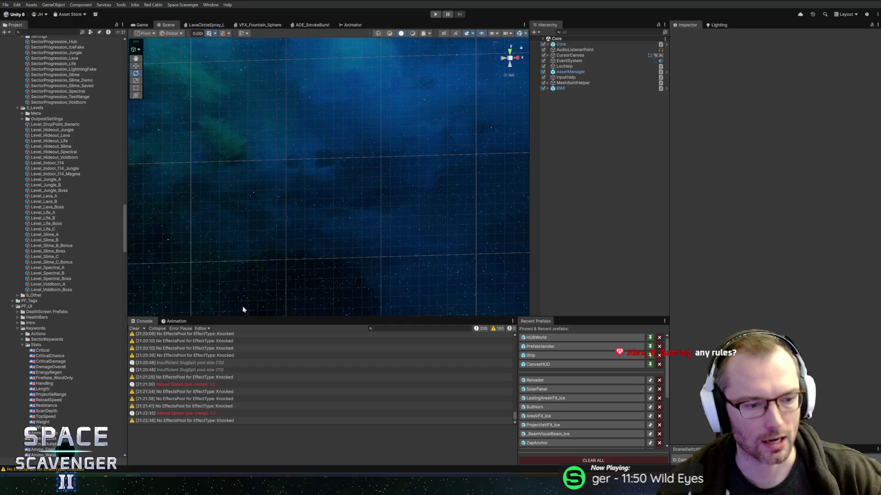
Step: Enlarge the Console panel and orbit the Scene view to a diagonal angle
drag(279, 315, 279, 299)
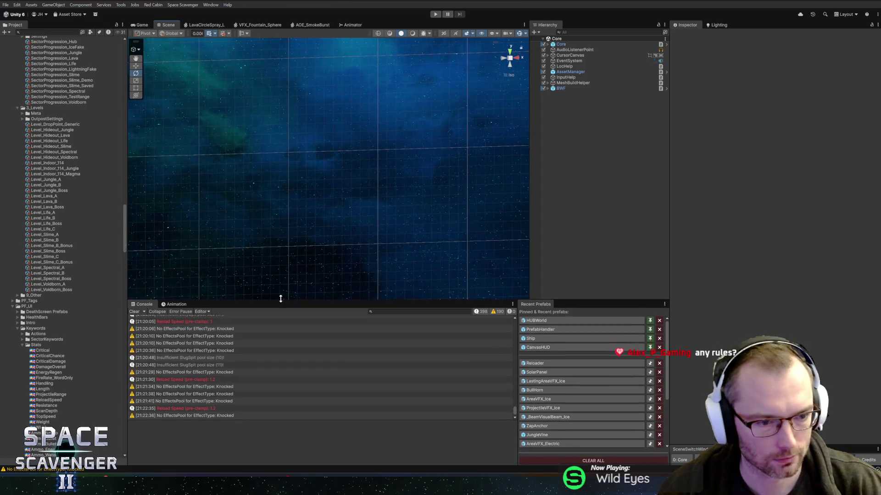
scroll(286, 178, down, 3)
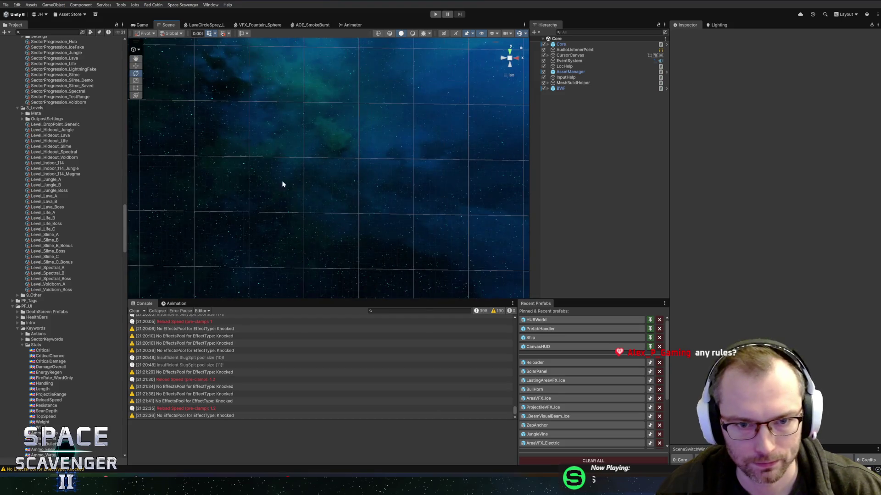
mouse_move(322, 174)
mouse_down()
mouse_move(338, 191)
mouse_move(326, 188)
mouse_move(447, 192)
mouse_move(374, 218)
mouse_move(404, 217)
mouse_up()
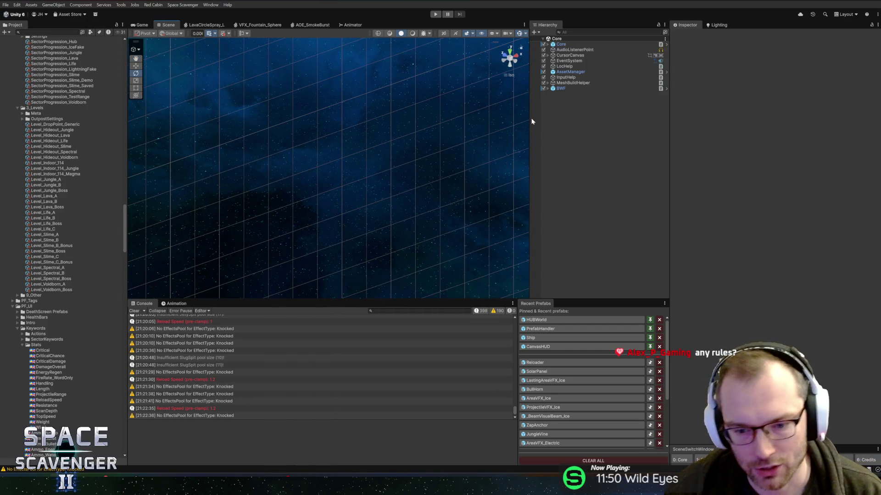
Step: Collapse the 3_Levels, 2_Sector and Ammo folders in the Project panel
click(22, 109)
click(21, 109)
scroll(27, 183, up, 10)
click(29, 206)
key(Left)
key(Left)
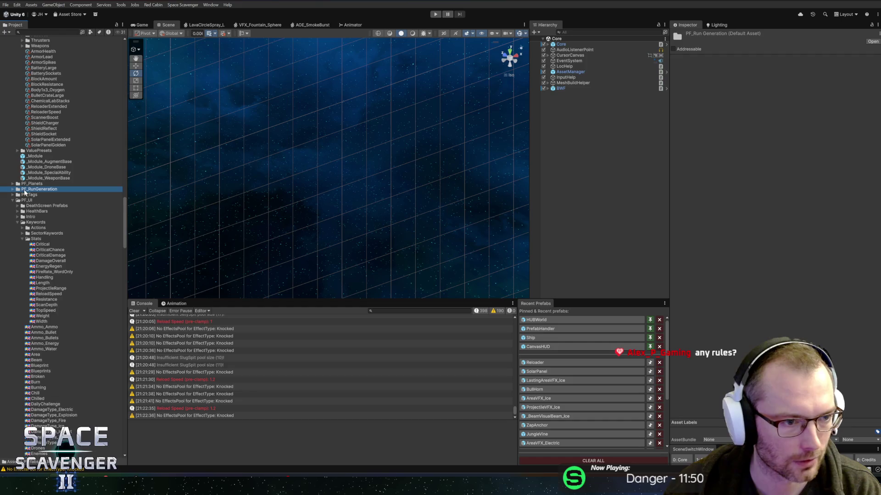
scroll(41, 193, up, 1)
scroll(41, 193, up, 8)
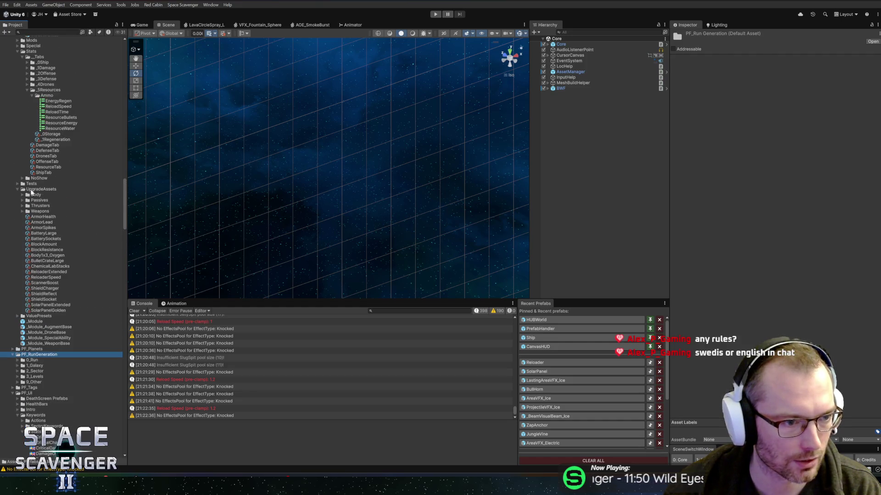
click(32, 190)
scroll(34, 196, up, 7)
click(44, 208)
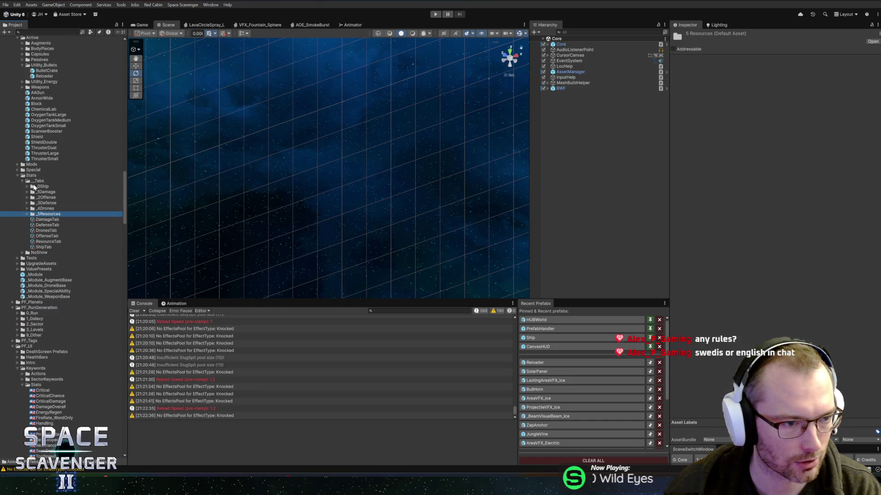
Step: Collapse the Stats, PF_Modules and PF_RunGeneration folders and re-orbit the Scene view
click(38, 219)
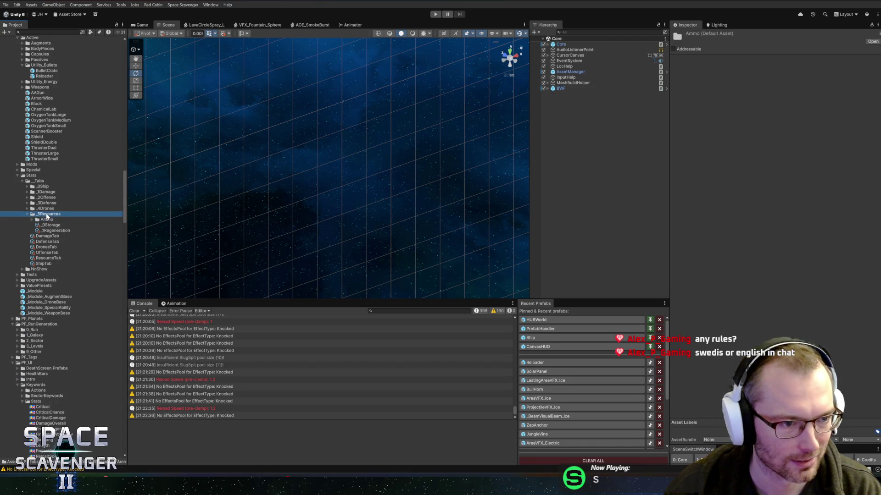
click(31, 176)
key(Left)
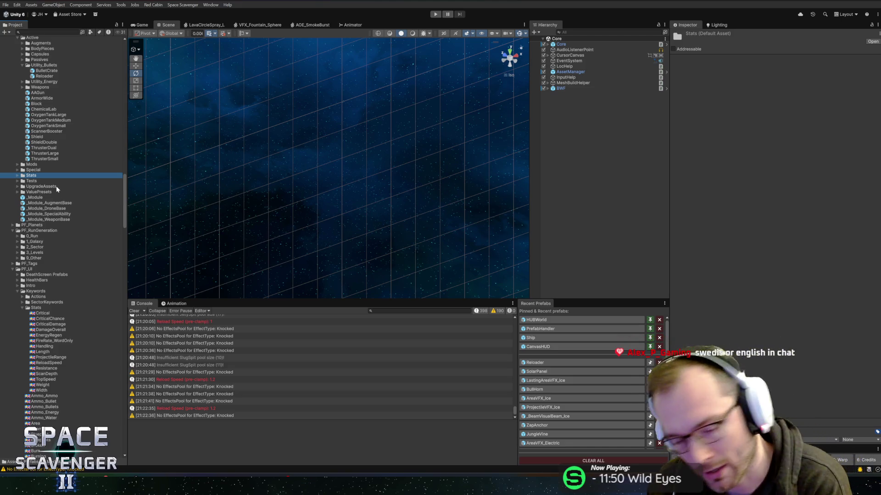
scroll(59, 137, up, 5)
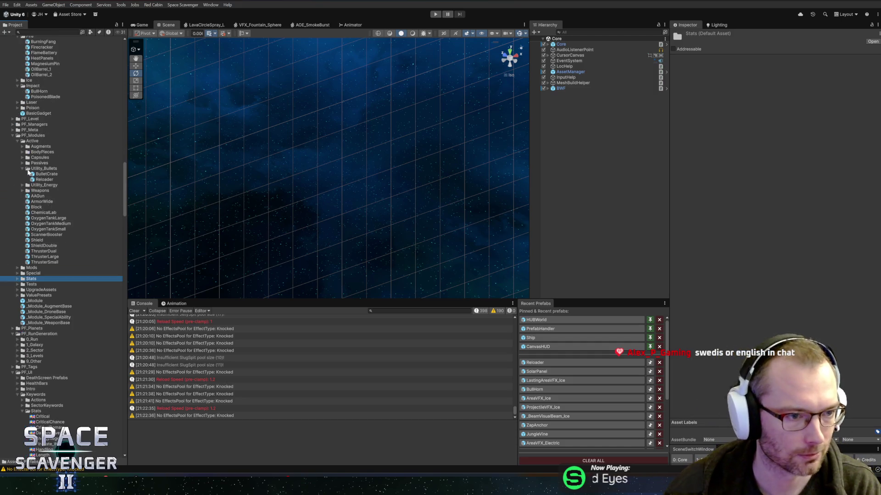
click(39, 137)
click(39, 140)
key(Left)
key(Left)
key(Left)
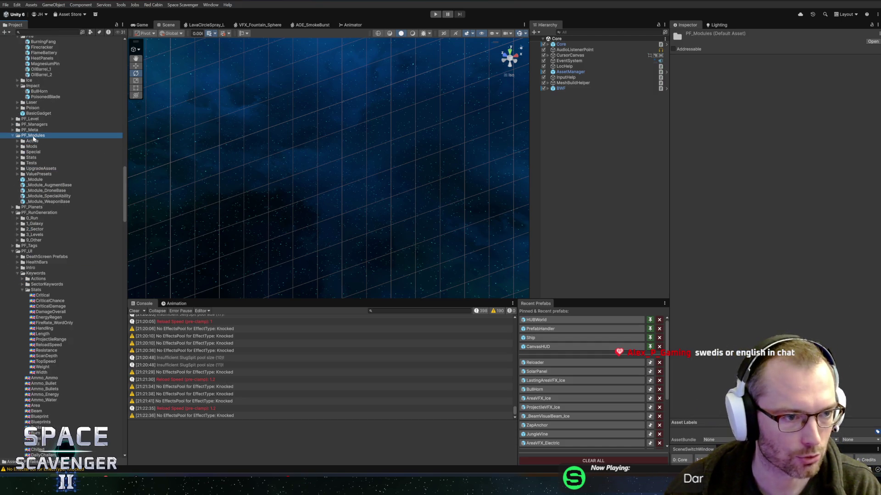
key(Down)
key(Down)
key(Left)
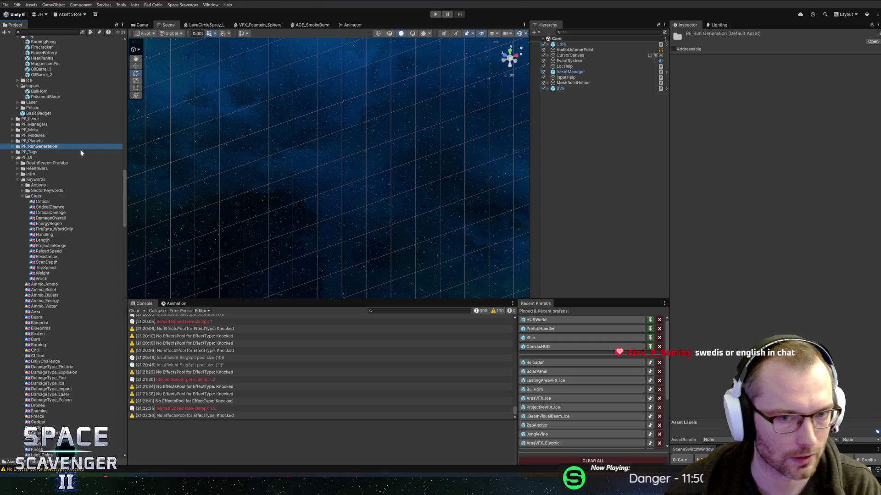
mouse_move(321, 190)
mouse_down()
mouse_move(291, 171)
mouse_move(318, 167)
mouse_move(346, 128)
mouse_move(376, 149)
mouse_move(257, 275)
mouse_up()
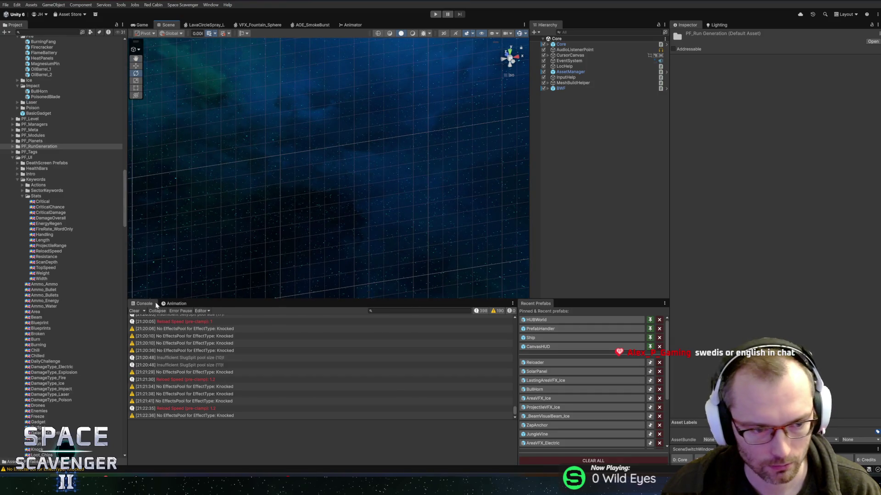
Step: Clear the Console messages and collapse the Keywords folder
click(134, 311)
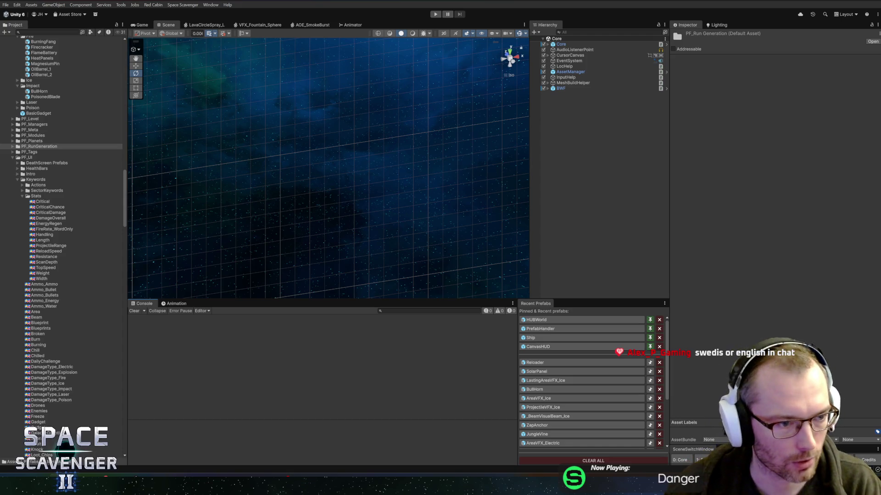
click(36, 196)
key(Left)
key(Left)
key(Left)
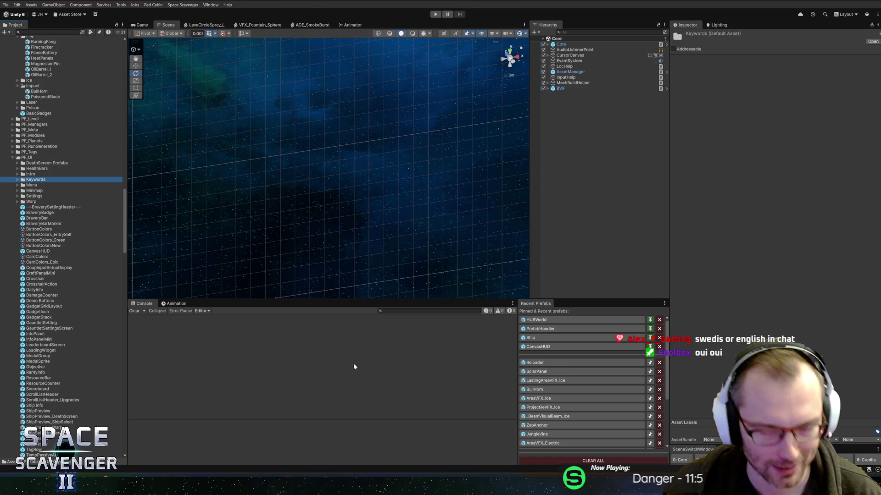
Step: Start the game in Play mode, then bring Rider forward with its class search
mouse_move(104, 484)
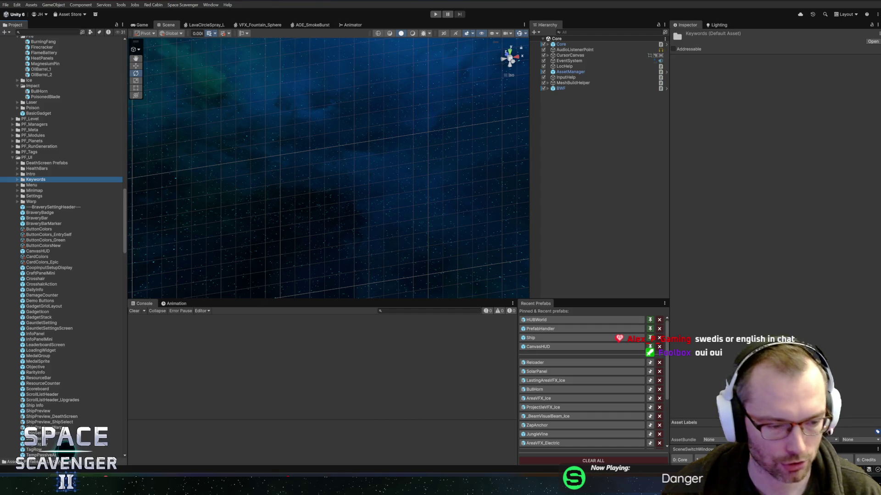
mouse_move(74, 486)
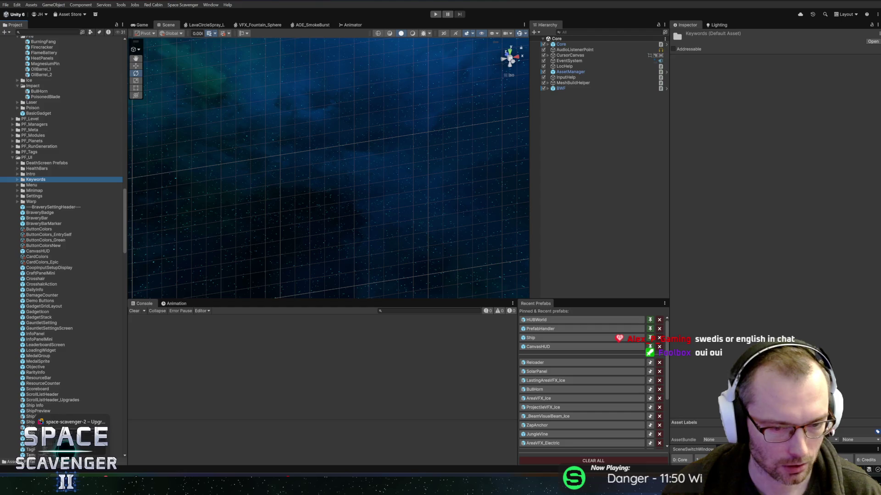
click(436, 14)
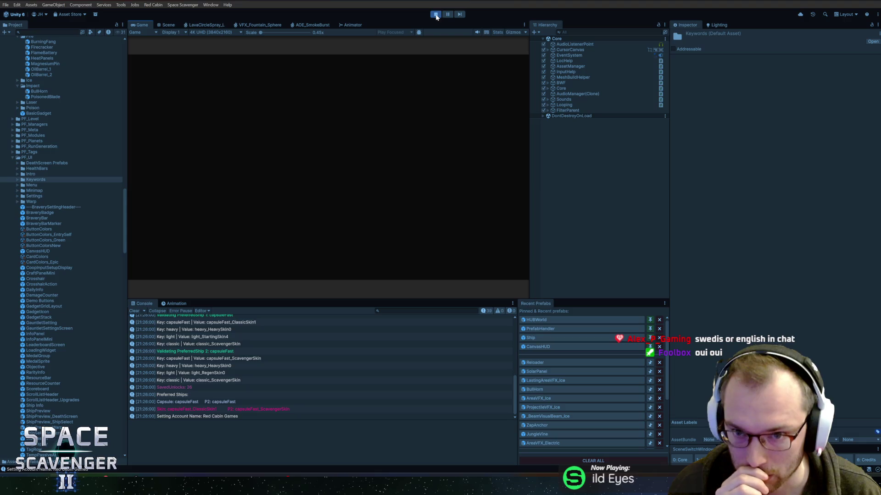
key(alt+Tab)
key(alt+Tab)
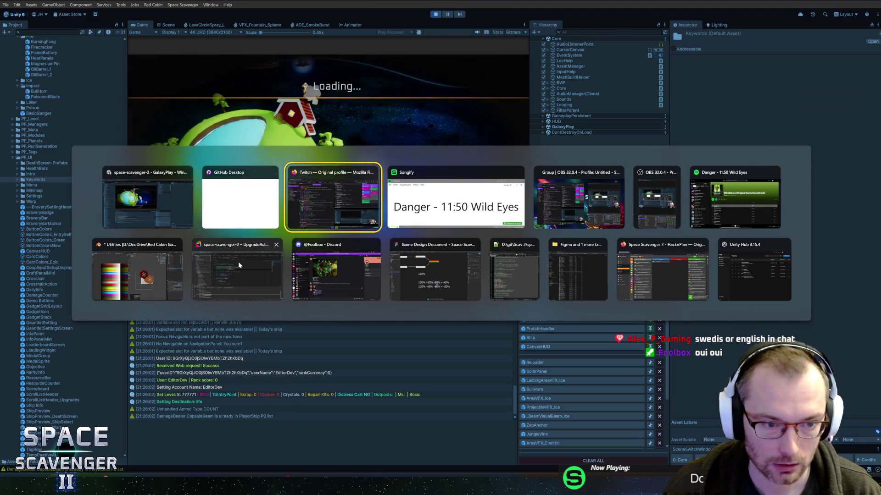
click(238, 265)
key(ctrl+n)
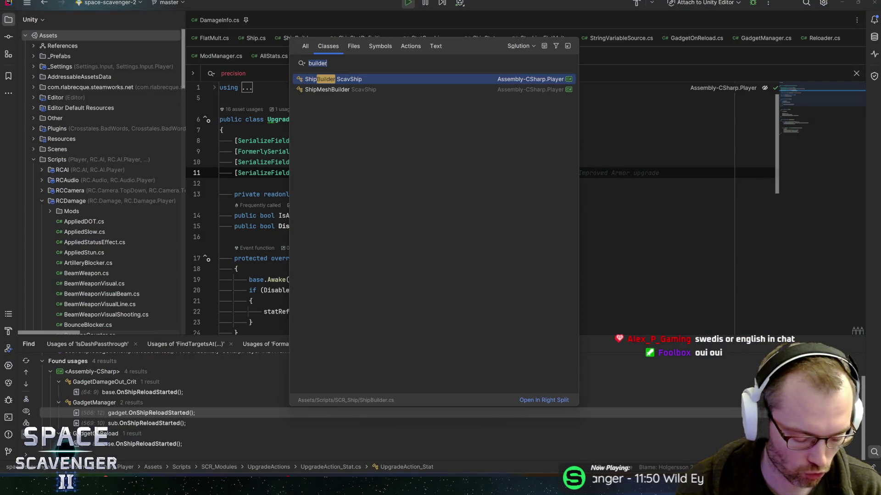
Step: Open DamageDealer.cs and set a breakpoint on the DealDamageToAll call at line 286
text(damaged)
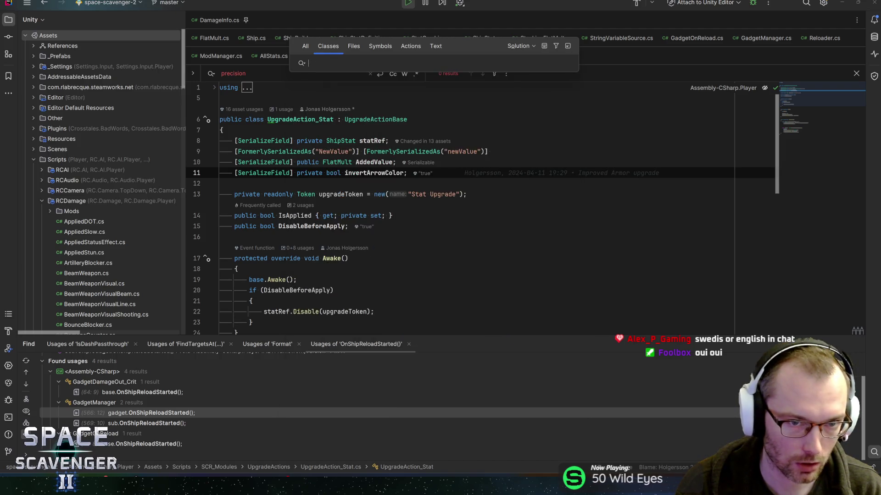
text(eal)
key(Return)
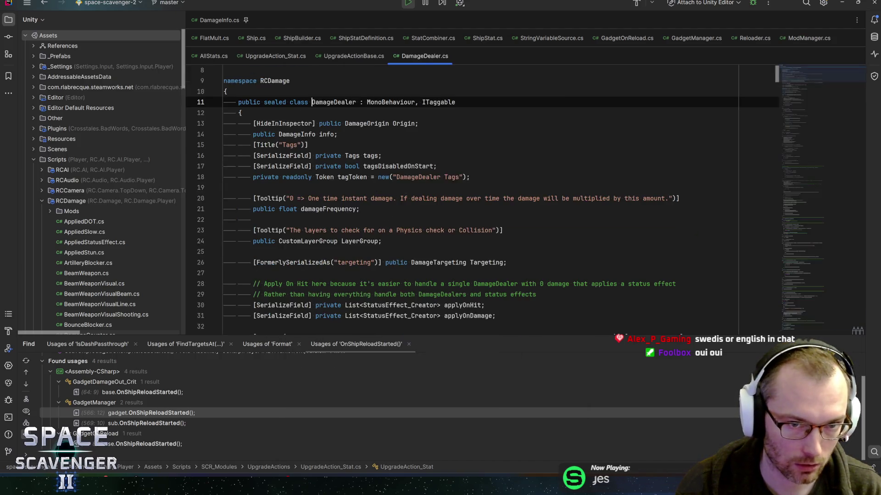
key(ctrl+f)
text(dealdamageat)
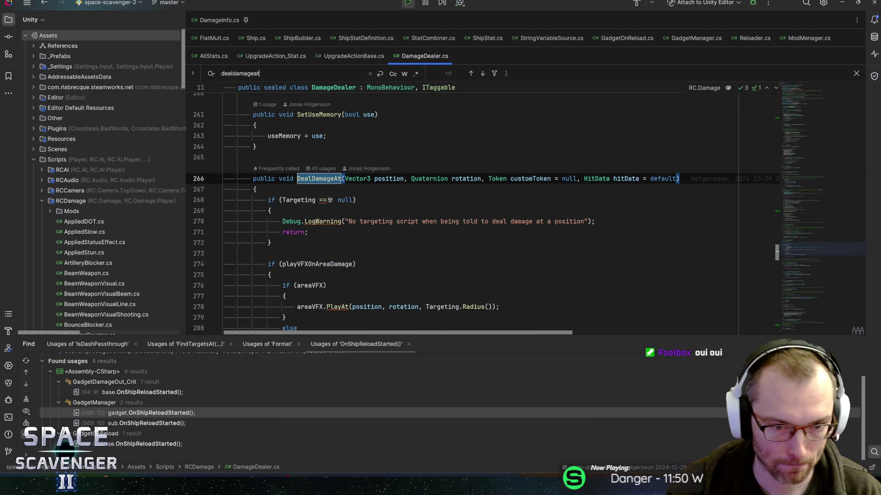
click(331, 264)
scroll(331, 264, down, 3)
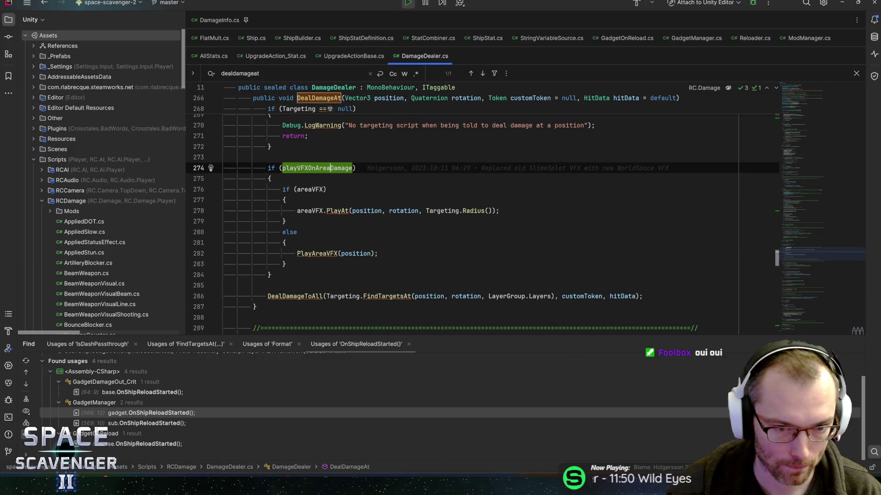
click(304, 296)
mouse_move(305, 296)
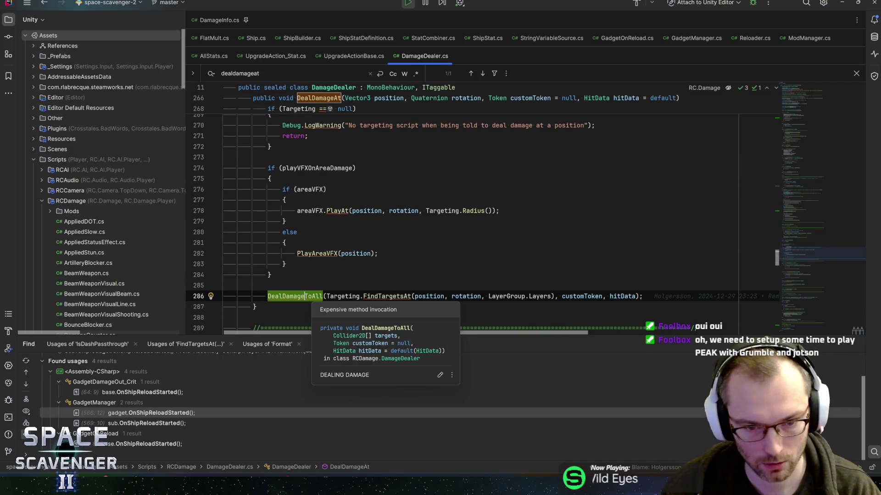
key(ctrl+F8)
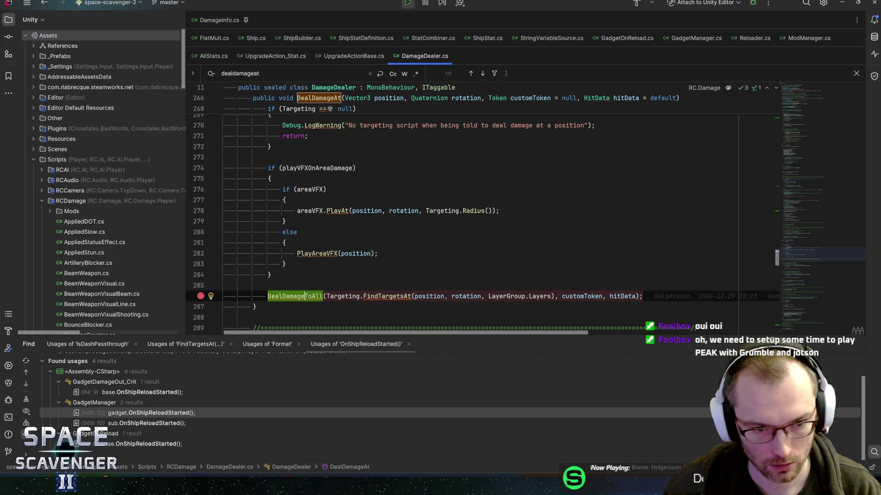
Step: Add a breakpoint on DealDamageToAll's foreach loop at line 161 and return to Unity
key(ctrl+b)
key(Down)
key(Down)
key(Down)
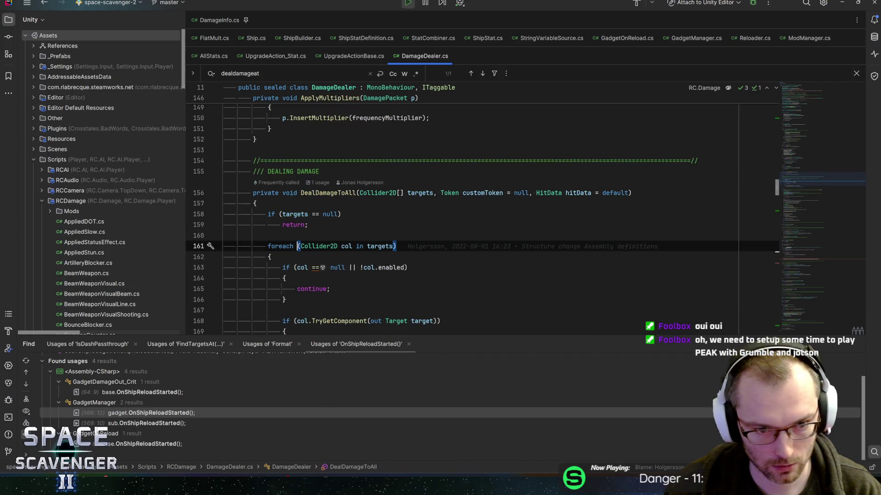
key(ctrl+F8)
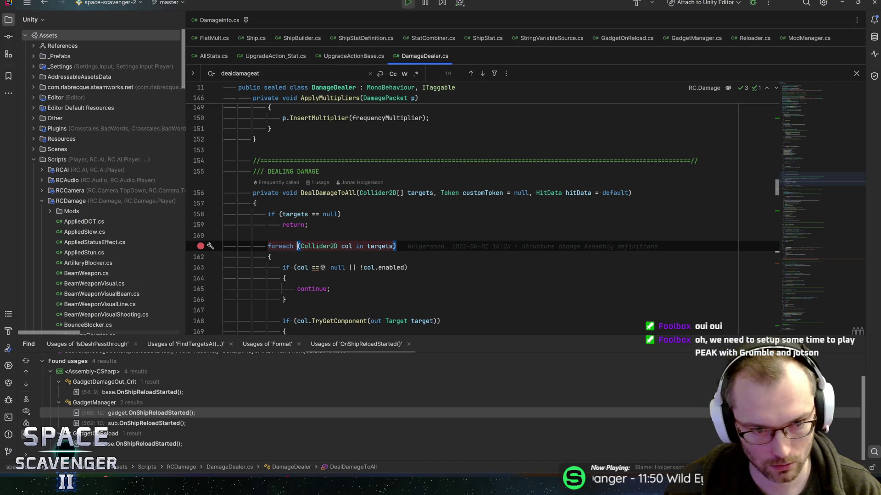
key(alt+Tab)
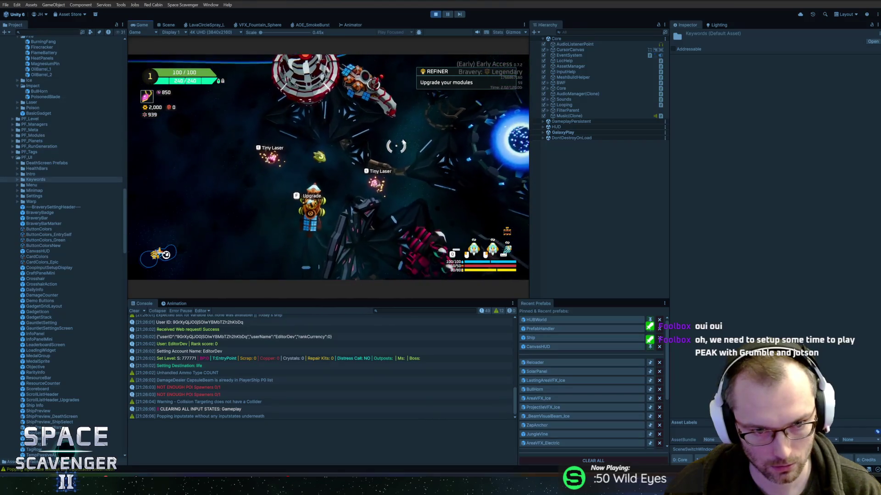
Step: Spawn a RocketLauncher pickup with the in-game console command 'spawn RocketLauncher'
key(grave)
text(spawn RocketLauncher)
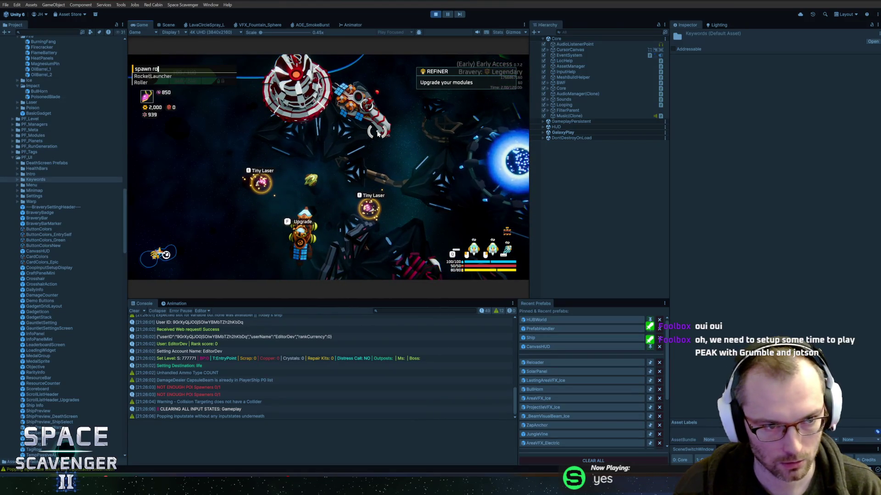
key(Return)
Step: Spawn TrainingDummy_Invincible, then attach Rider's debugger to the Unity Editor
key(grave)
text(spaw)
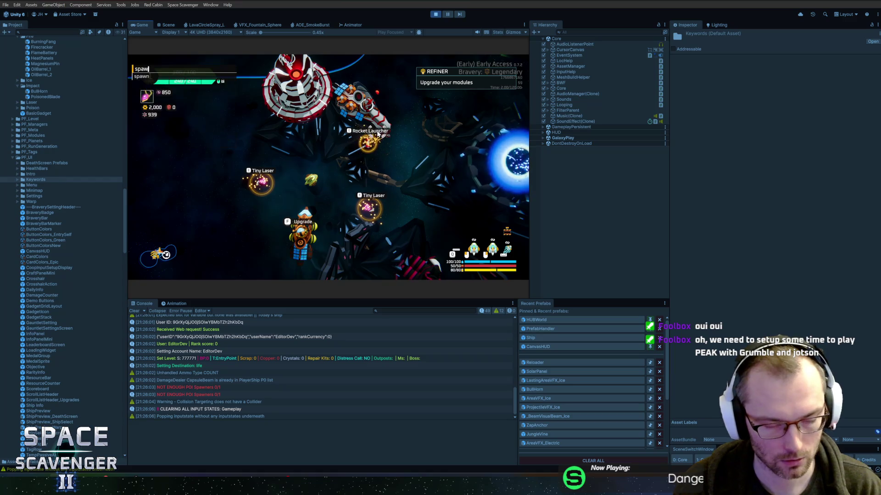
text(n trainingd)
key(Up)
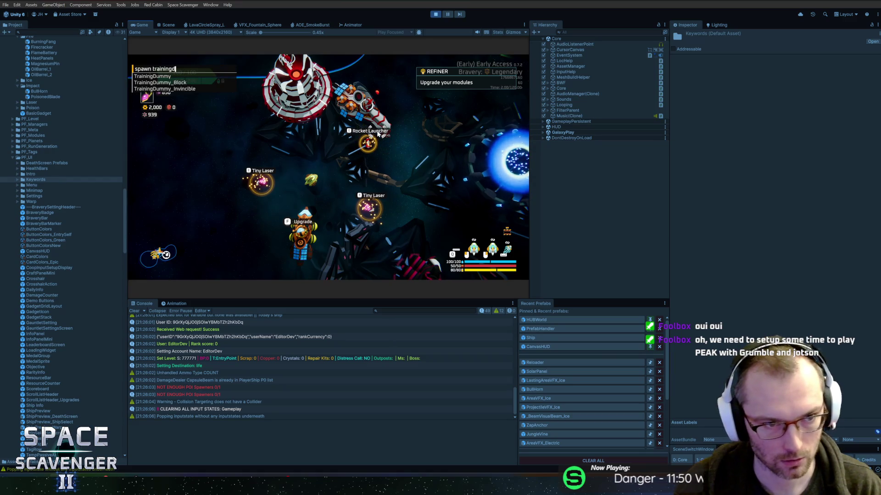
key(Return)
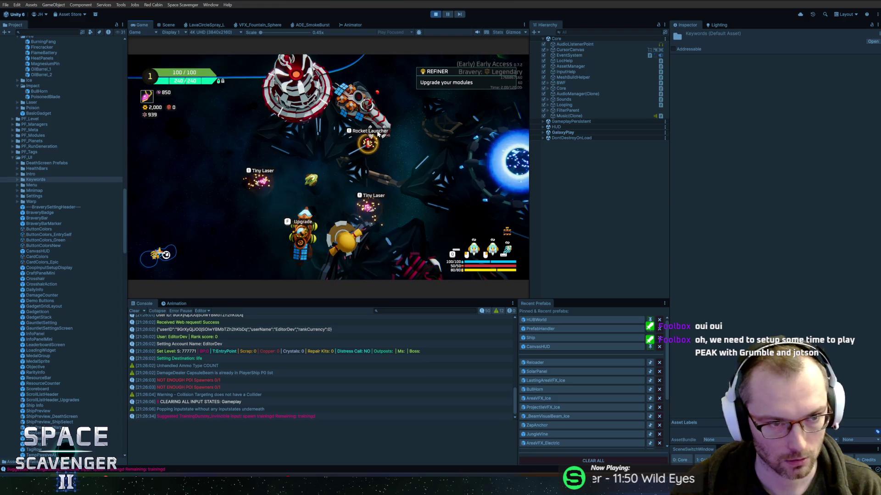
key(a)
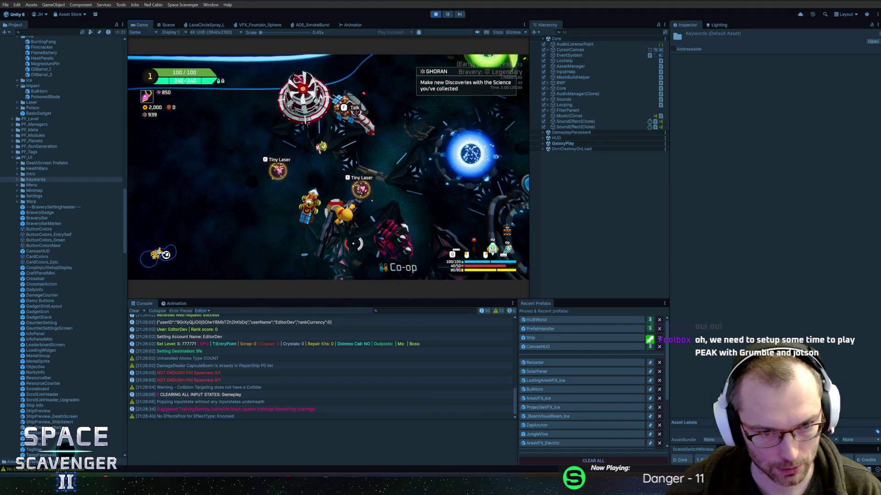
key(alt+Tab)
click(752, 3)
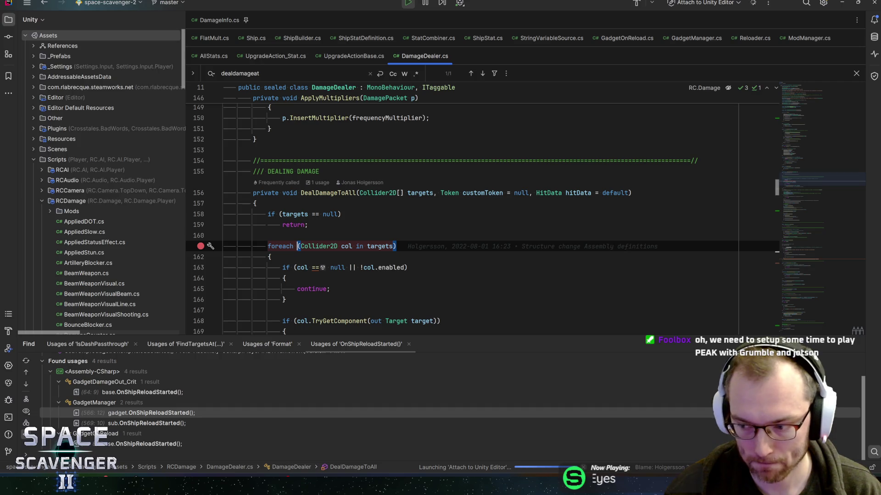
Step: Hit the breakpoint in DealDamageToAll and inspect the targets array
key(alt+Tab)
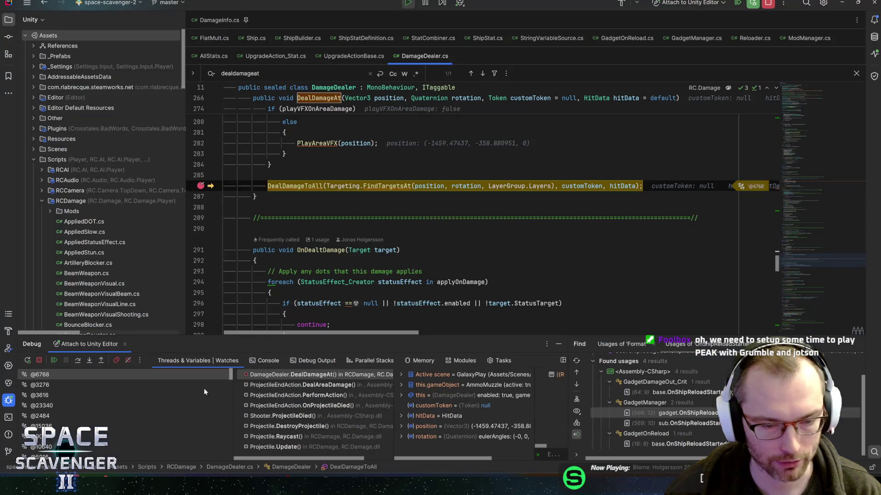
mouse_move(311, 186)
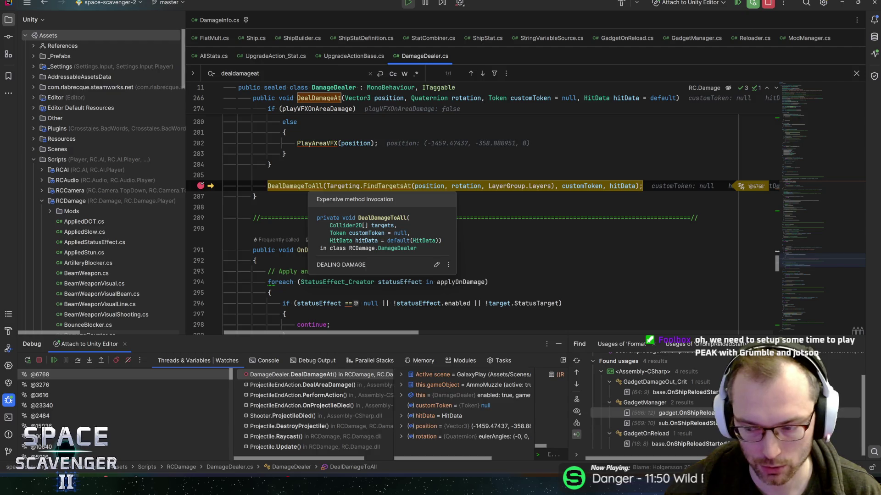
key(ctrl+b)
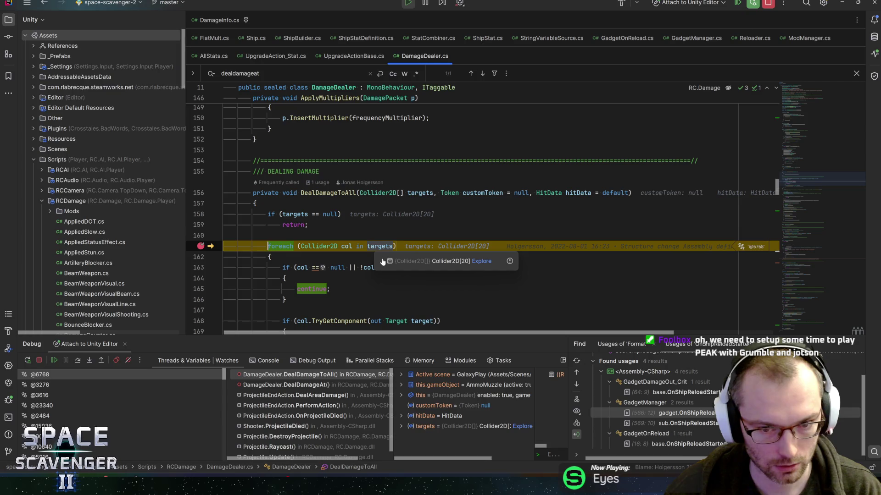
click(381, 258)
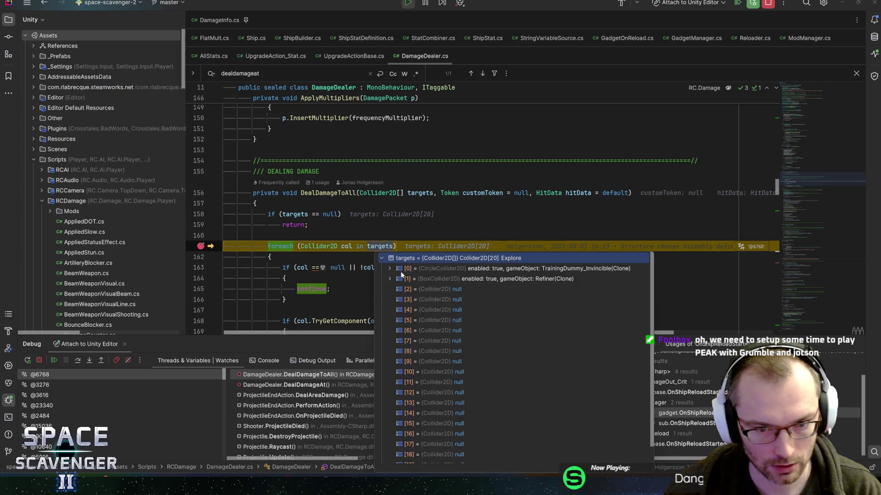
click(356, 246)
Step: Step through the target loop past the Target check into DealDamageTo
key(F10)
mouse_move(347, 246)
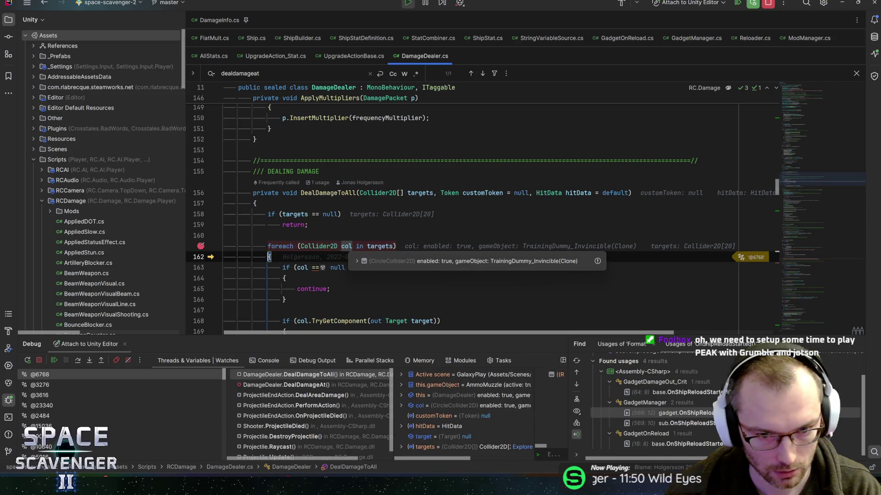
scroll(346, 247, down, 4)
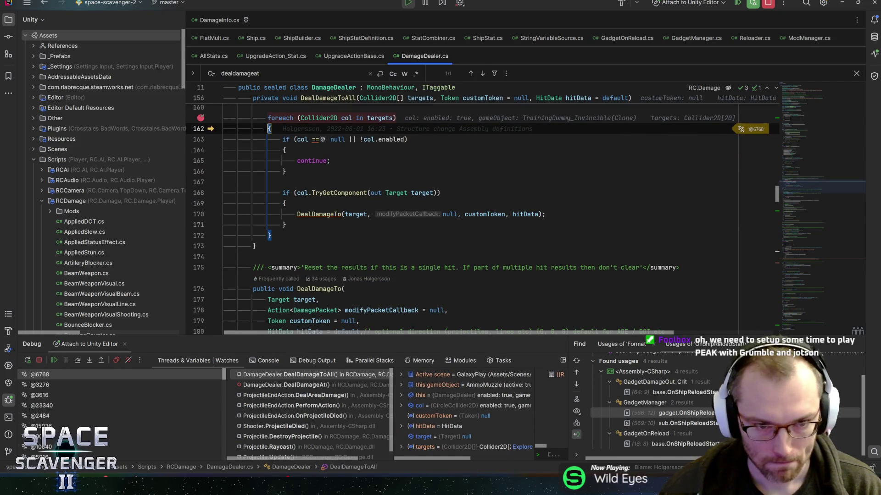
key(F10)
key(F10)
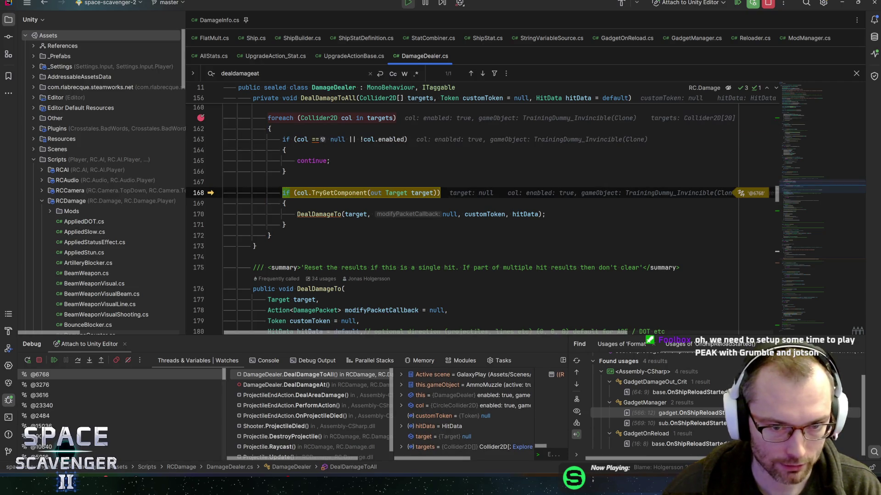
key(F10)
key(F10)
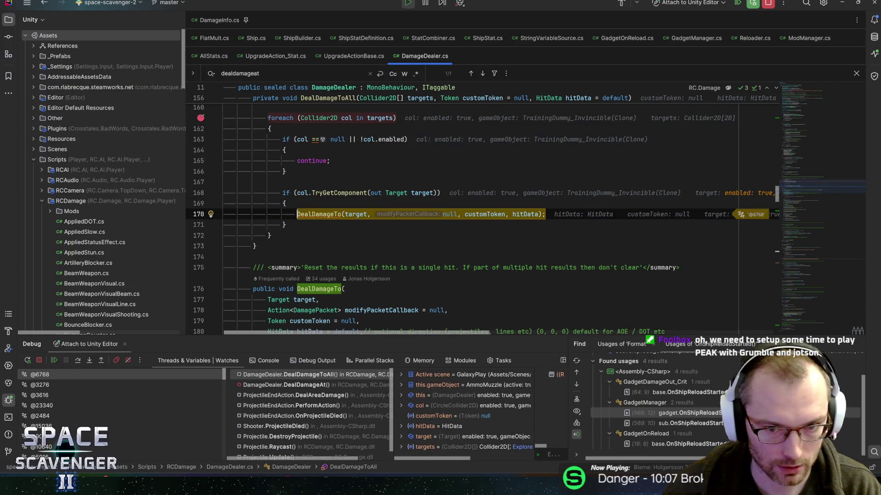
key(F11)
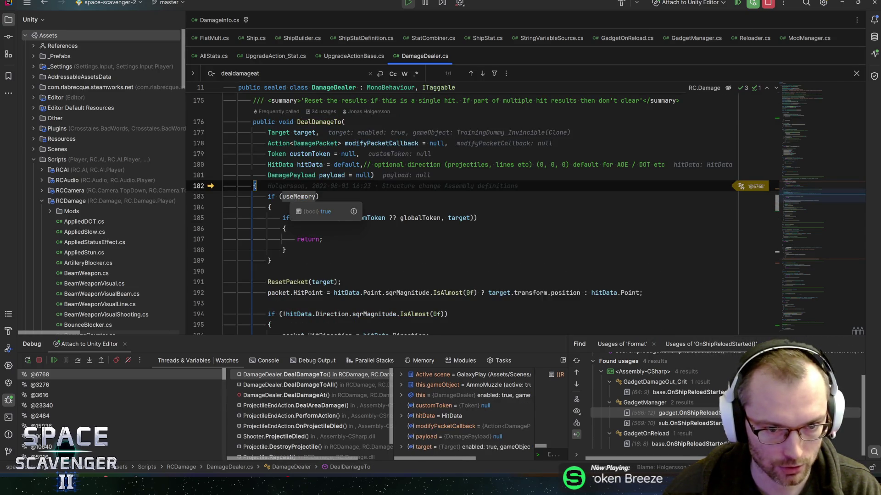
Step: Step past the useMemory check and into the AddToMemory call
mouse_move(365, 219)
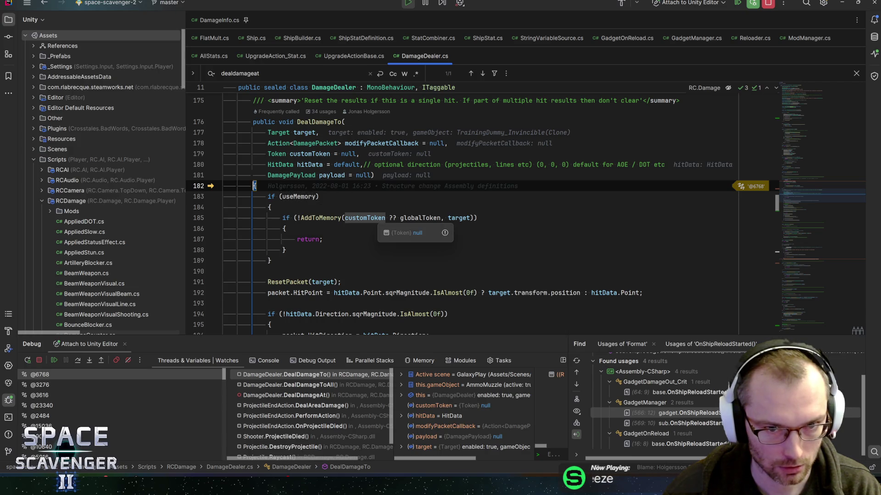
scroll(367, 220, up, 1)
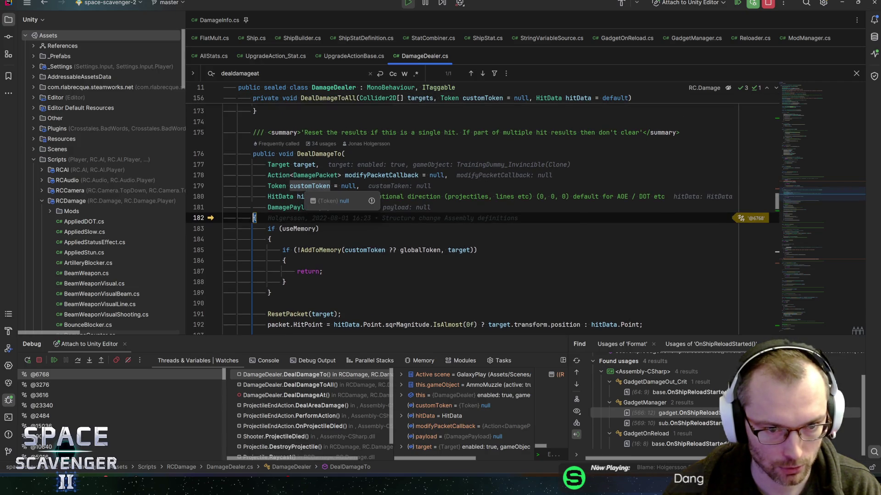
mouse_move(459, 250)
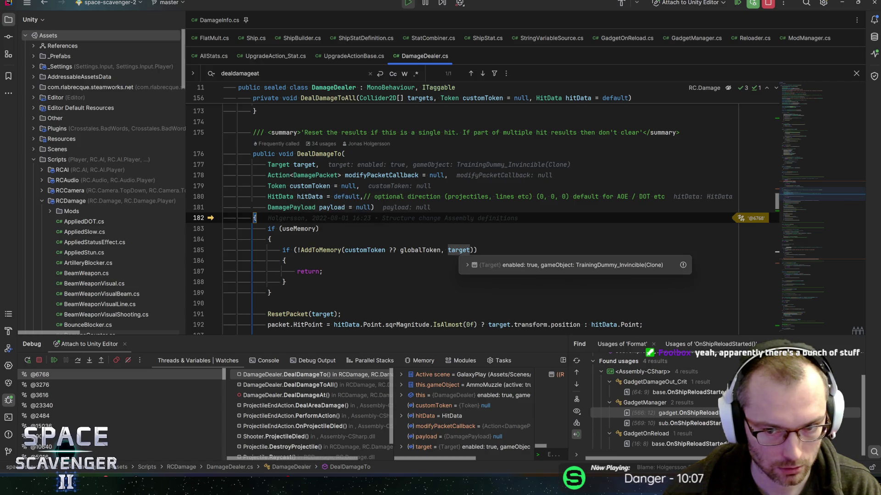
key(F10)
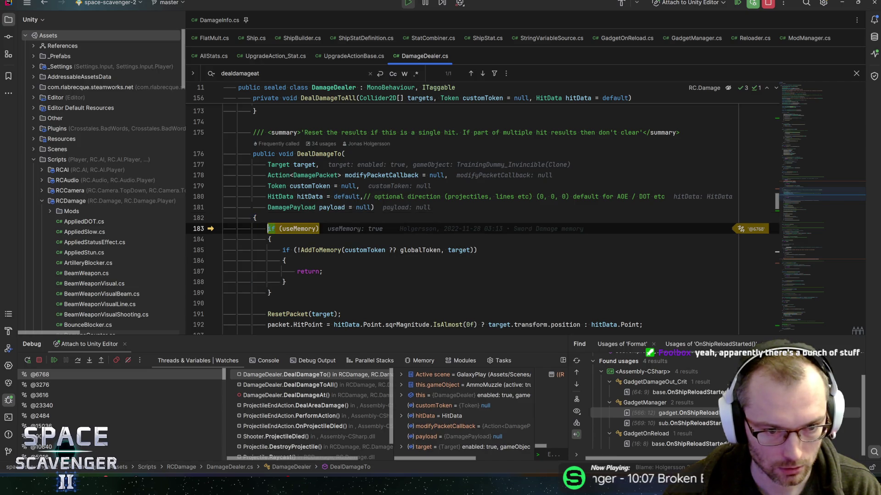
key(F10)
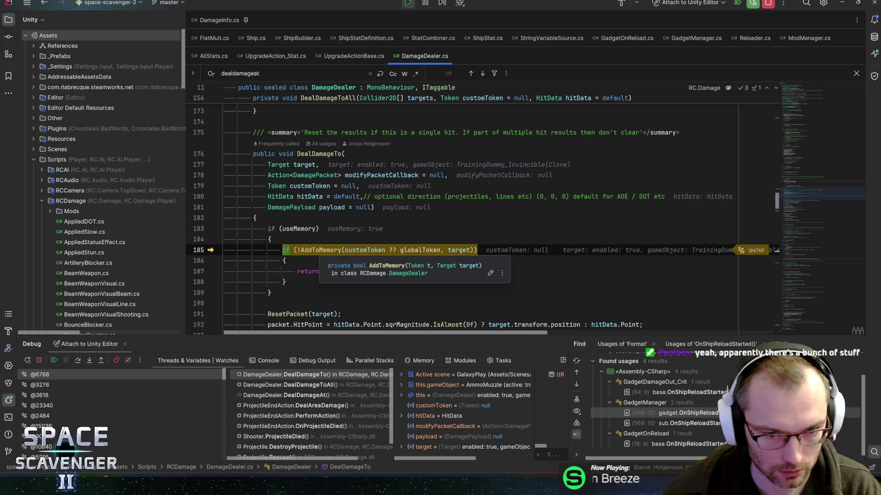
key(F11)
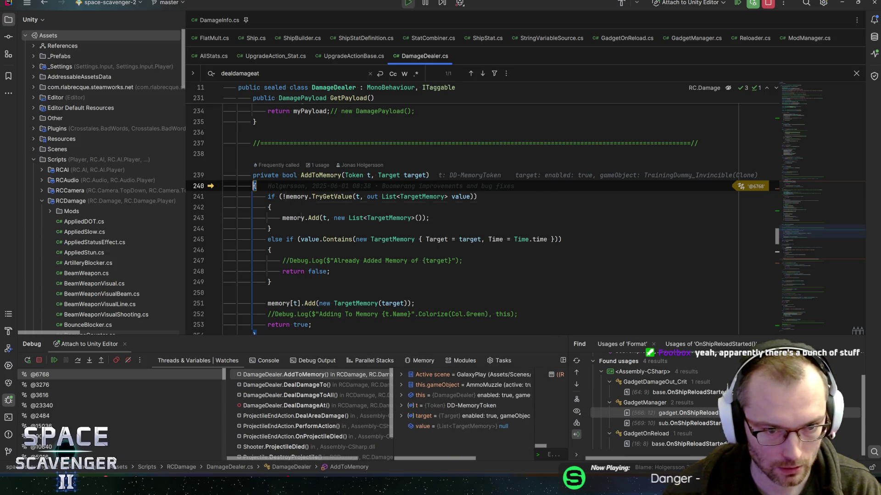
Step: Step through the memory lookup to the return false line, highlighting where value is used
key(F10)
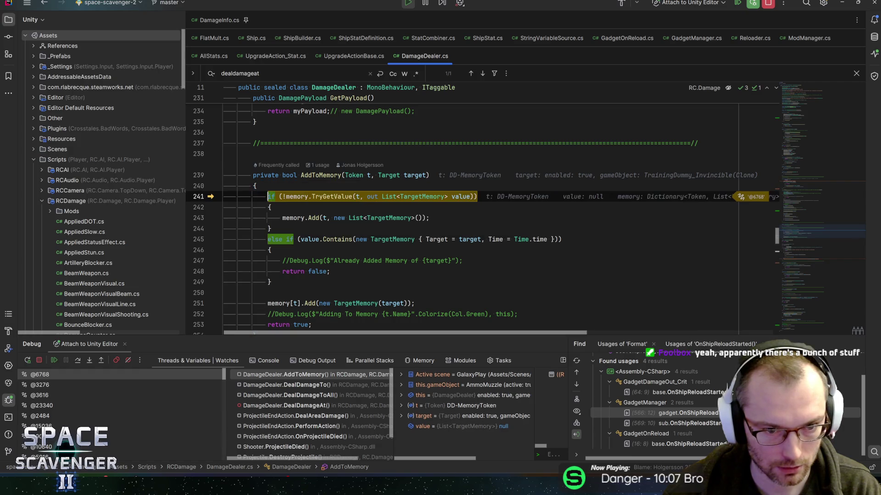
key(F10)
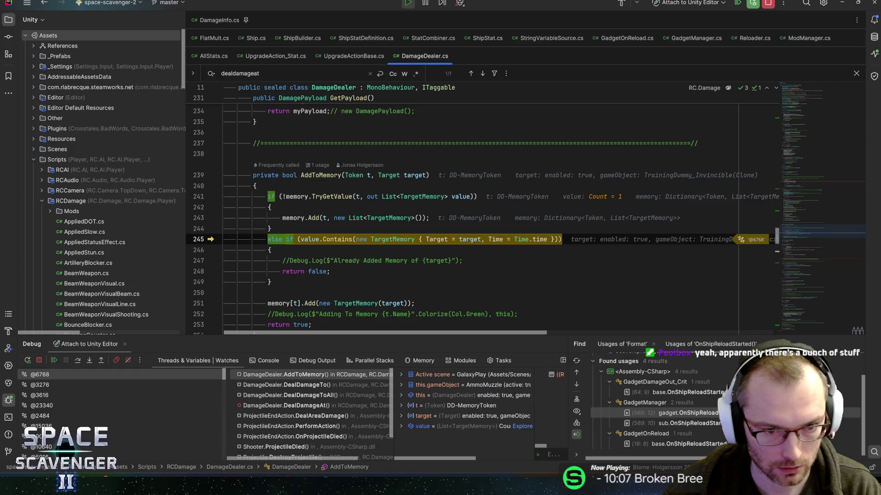
mouse_move(309, 240)
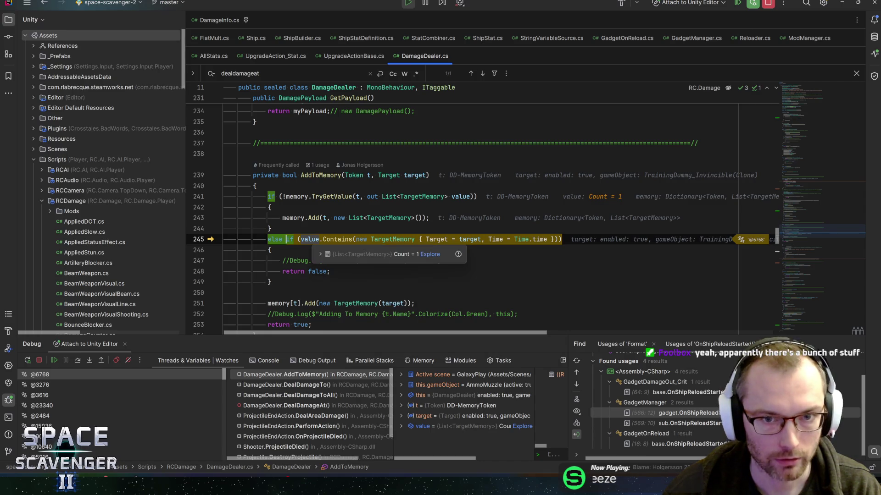
click(310, 240)
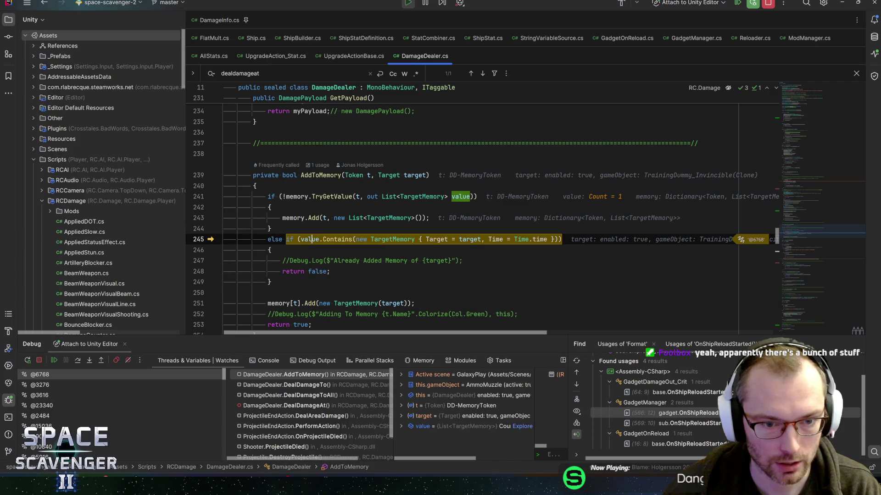
mouse_move(461, 197)
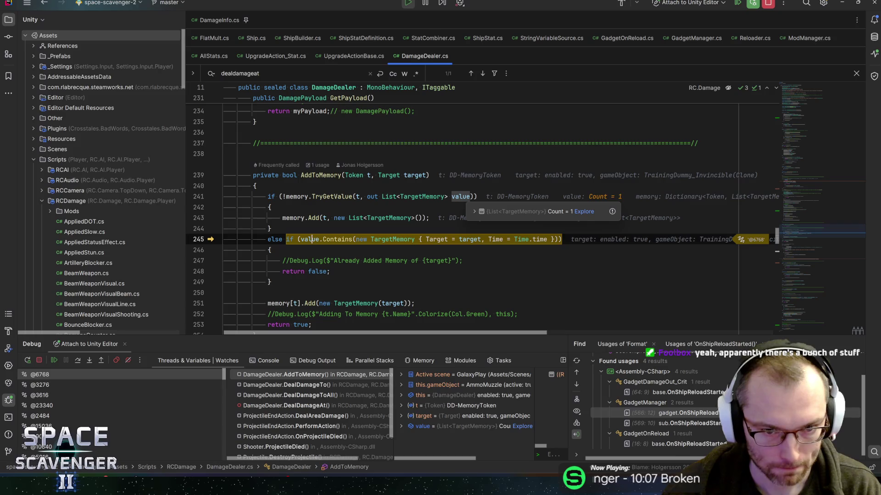
mouse_move(397, 196)
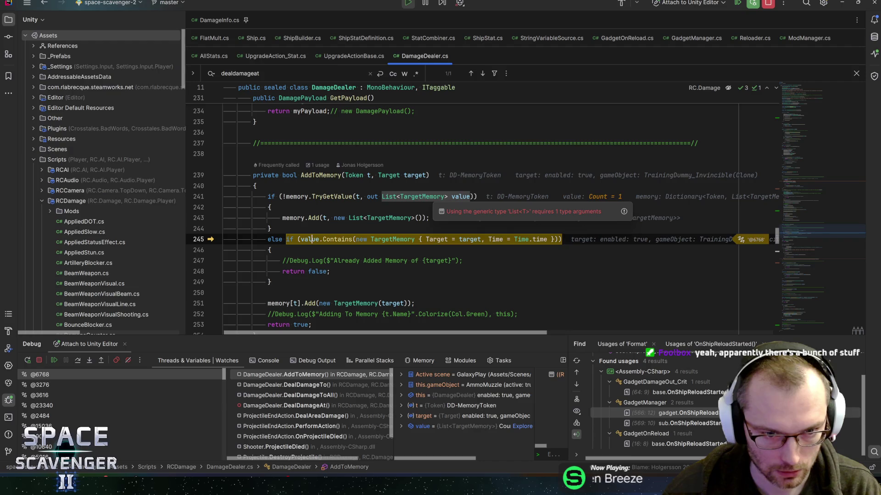
mouse_move(357, 197)
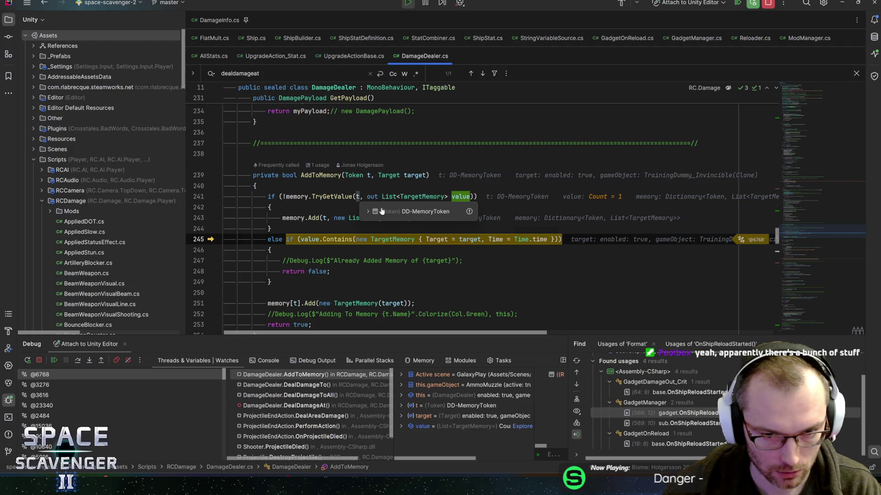
mouse_move(437, 239)
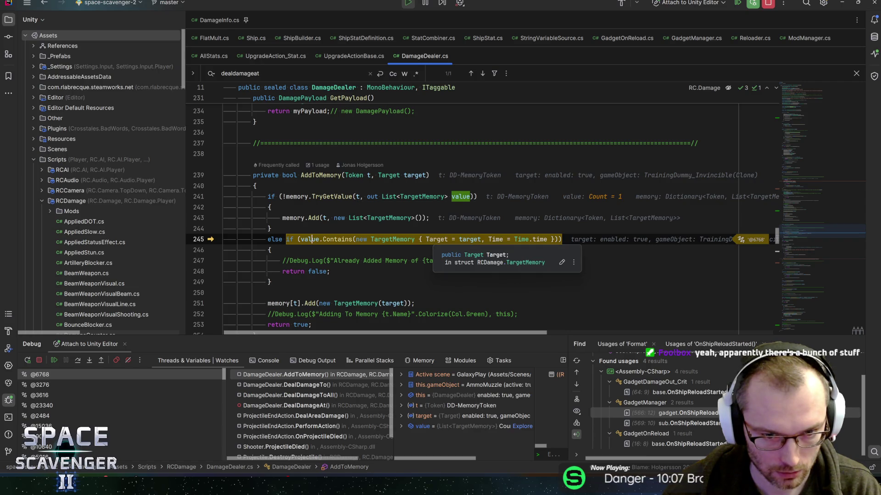
mouse_move(313, 239)
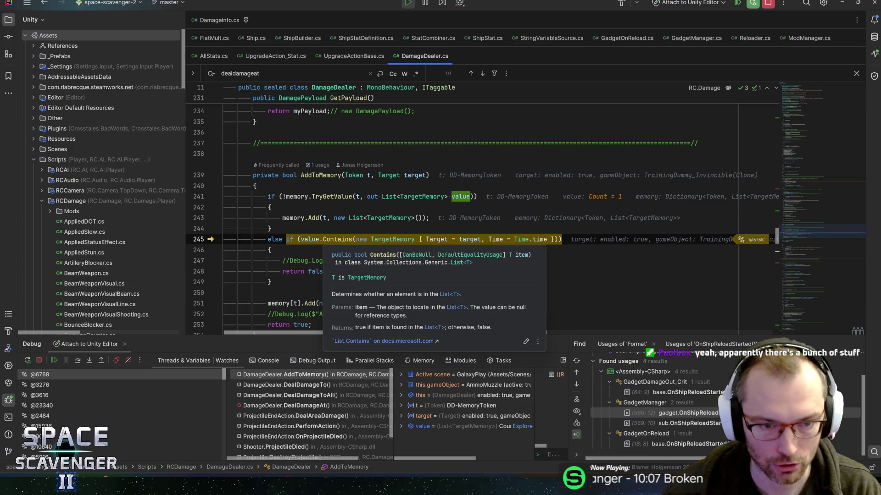
key(F10)
key(F10)
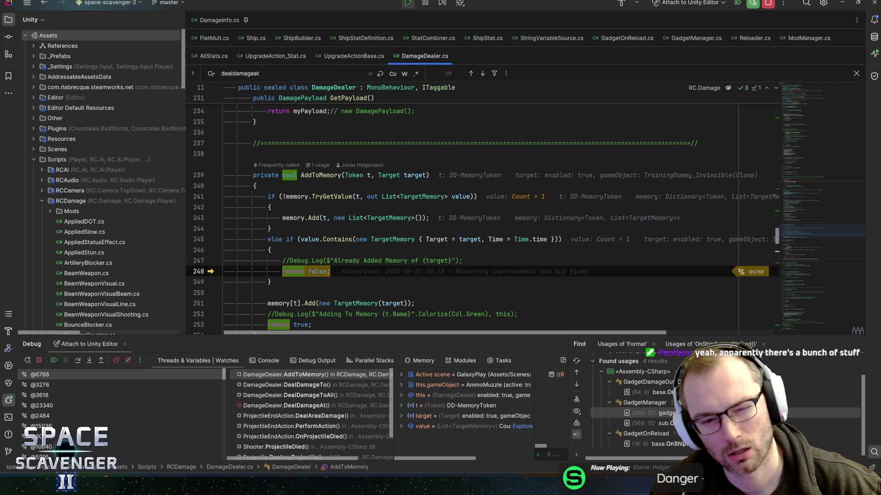
click(294, 196)
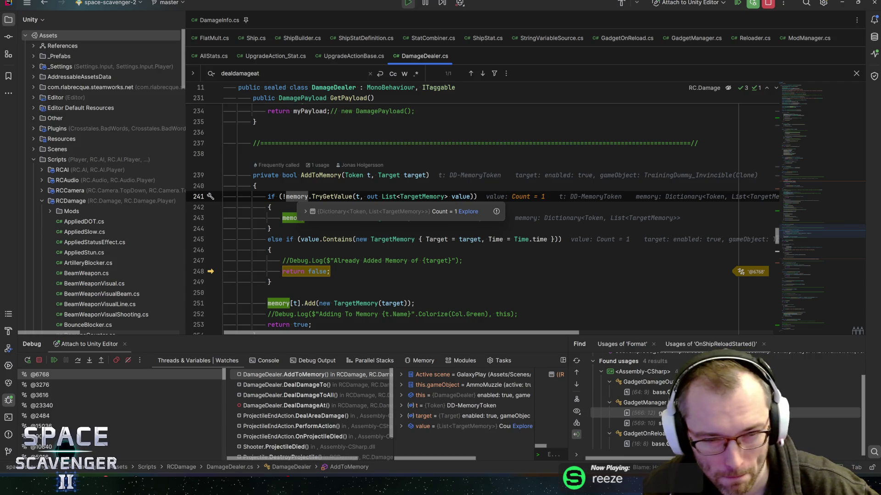
Step: Expand memory's [0] entry to see its DD-MemoryToken key and value, then collapse it
click(306, 212)
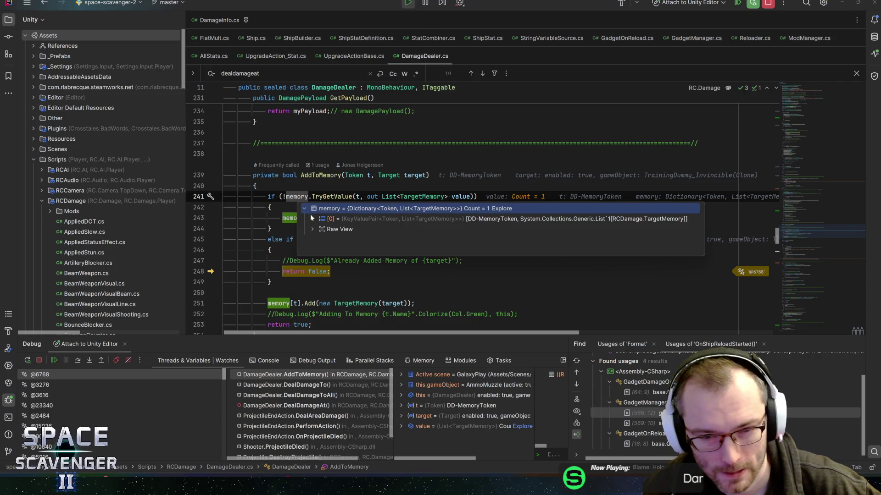
click(313, 219)
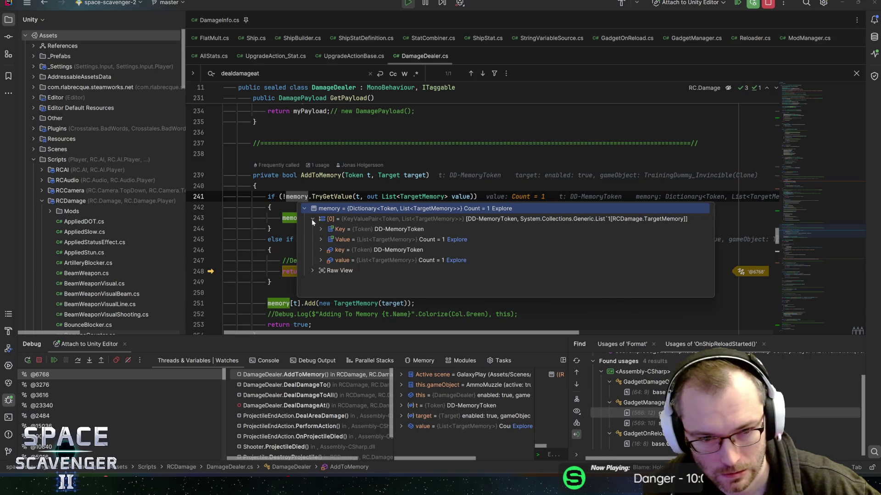
click(313, 219)
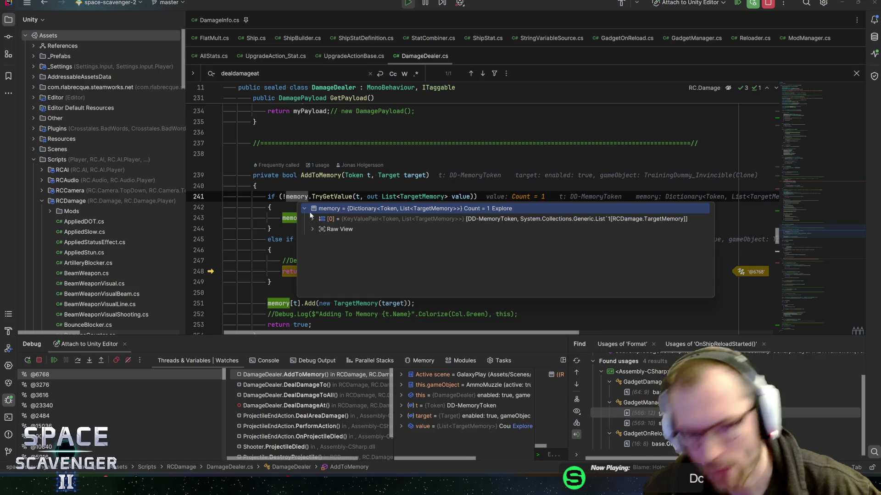
mouse_move(368, 177)
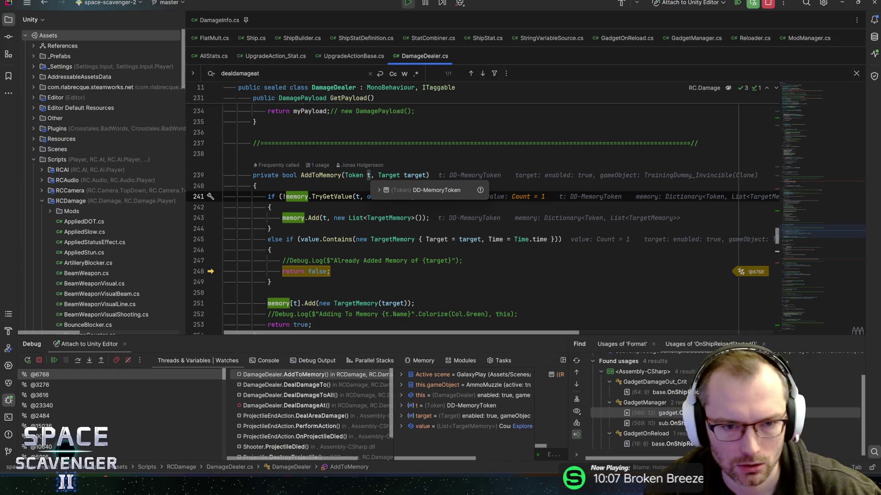
click(380, 189)
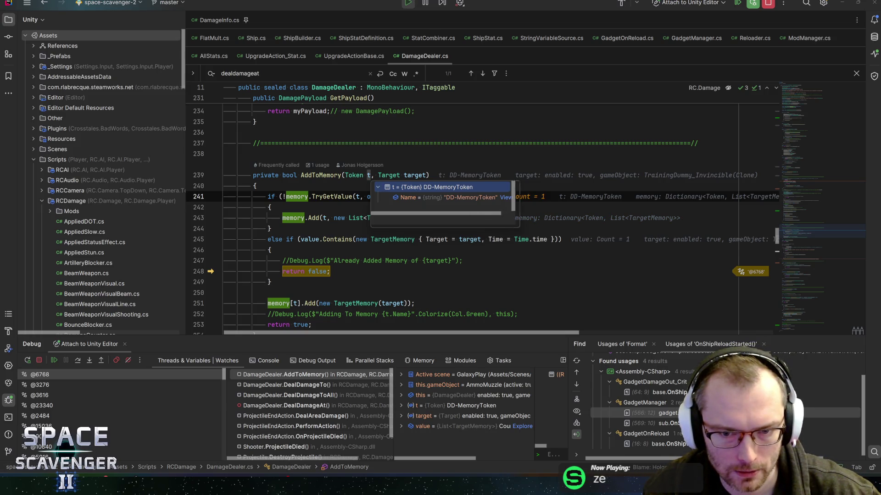
drag(513, 224, 690, 274)
click(255, 186)
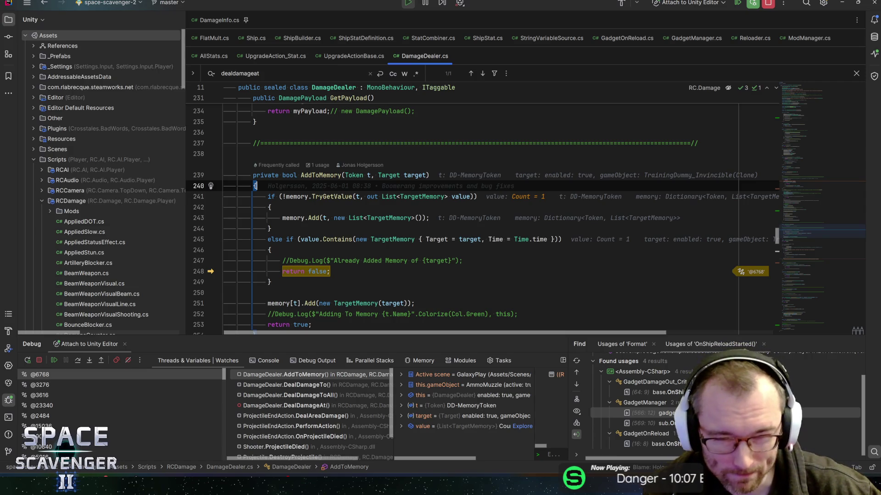
mouse_move(415, 175)
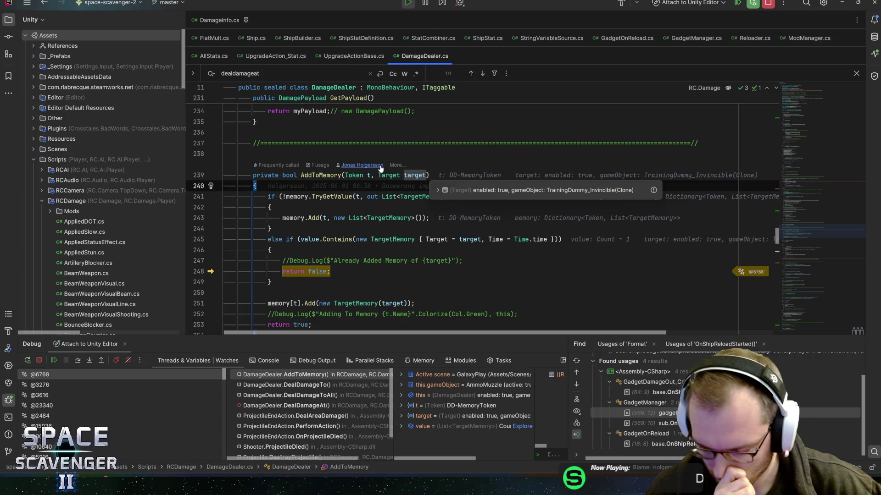
click(295, 196)
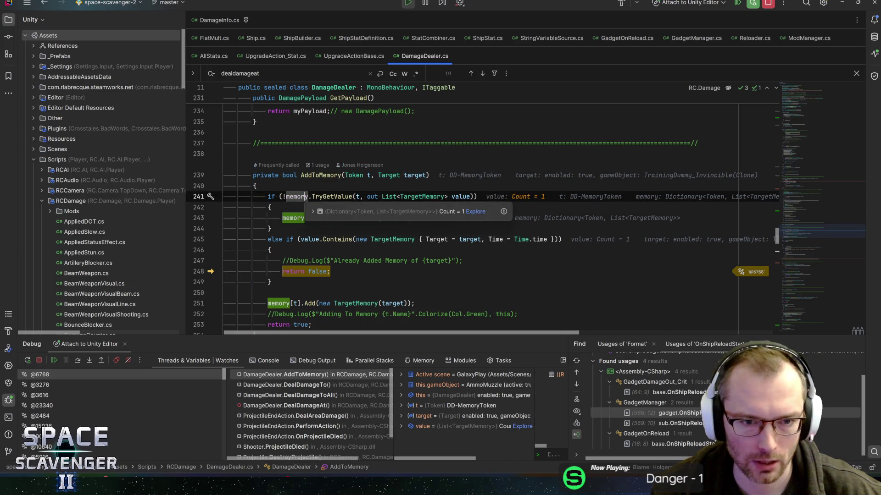
click(327, 175)
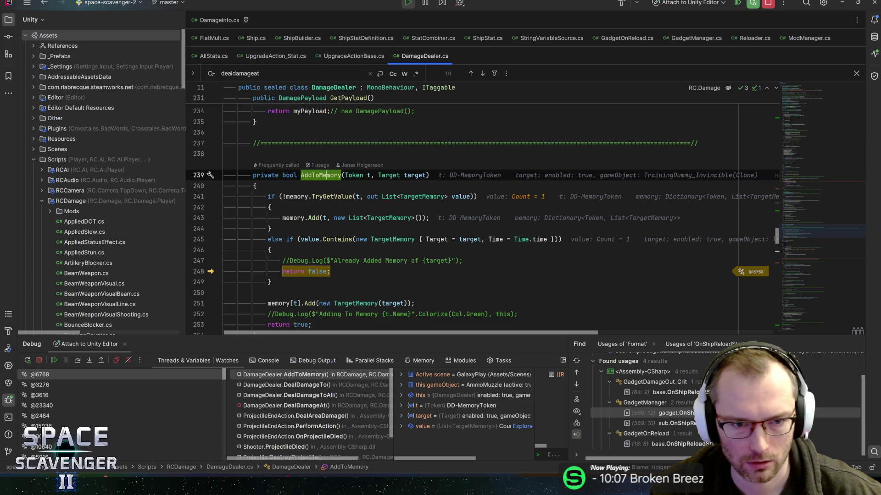
click(770, 3)
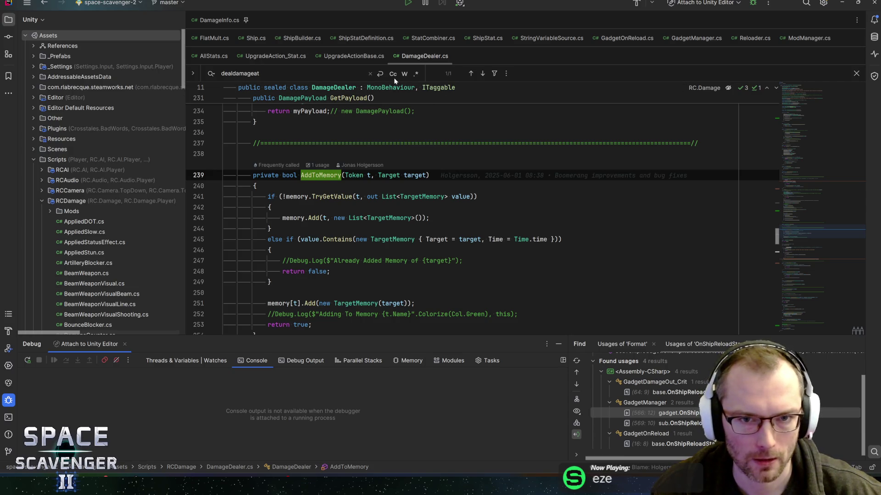
Step: Trace AddToMemory's caller to the useMemory field declaration on line 34, then return to Unity
key(ctrl+b)
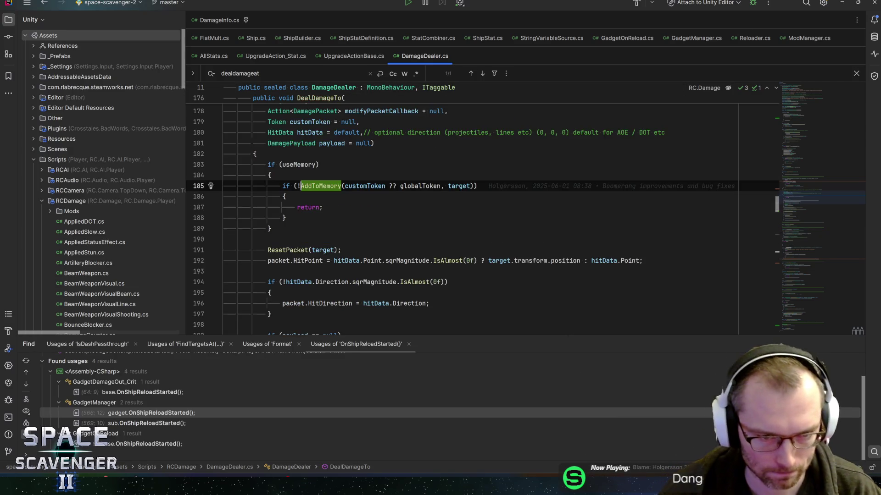
click(293, 164)
scroll(294, 168, up, 5)
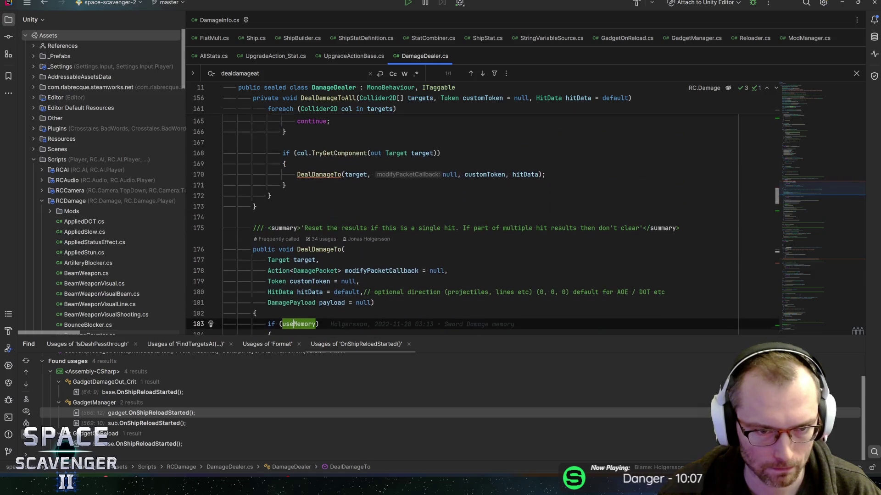
scroll(294, 167, down, 2)
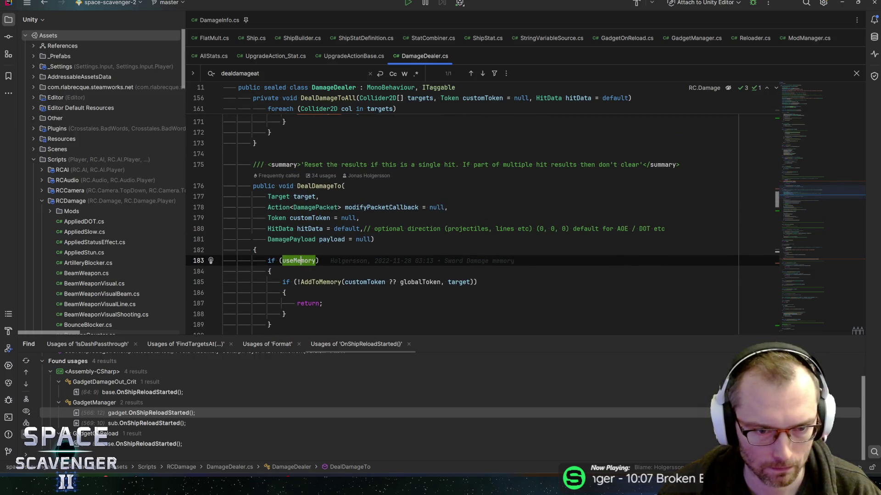
key(ctrl+b)
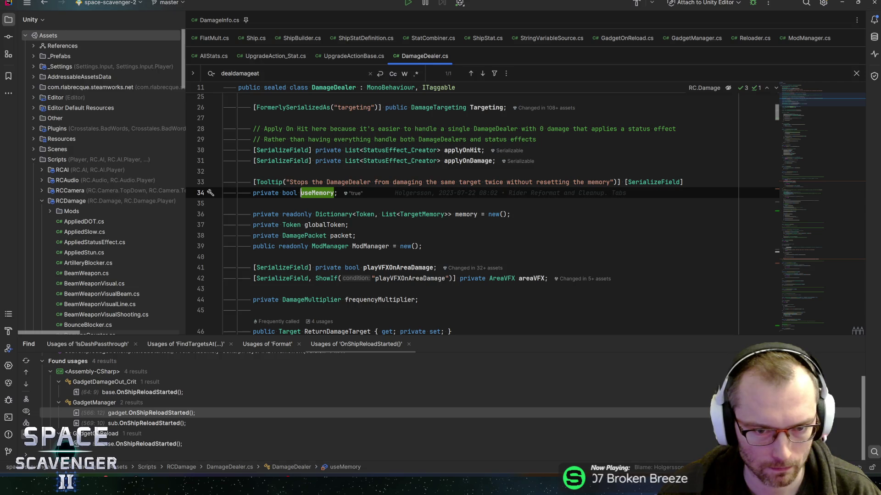
key(alt+Tab)
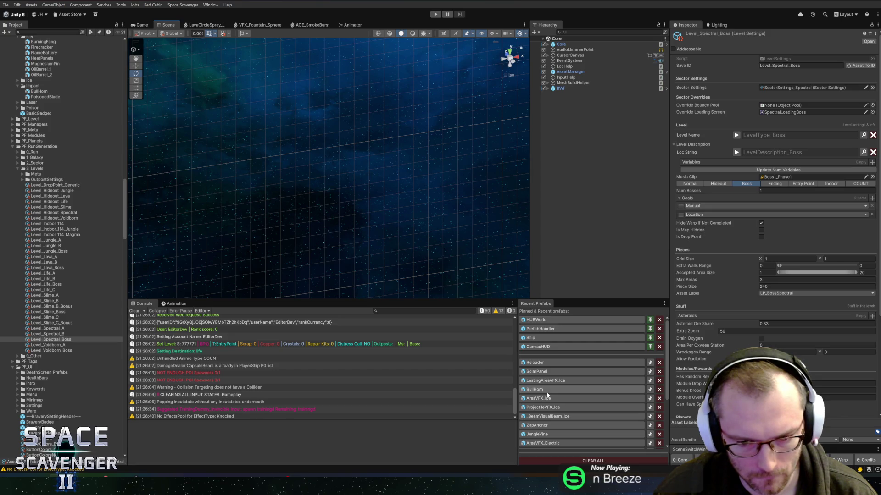
Step: Open the RocketLauncher prefab and review its AmmoMuzzle child's Damage Dealer settings
click(45, 32)
text(rocket)
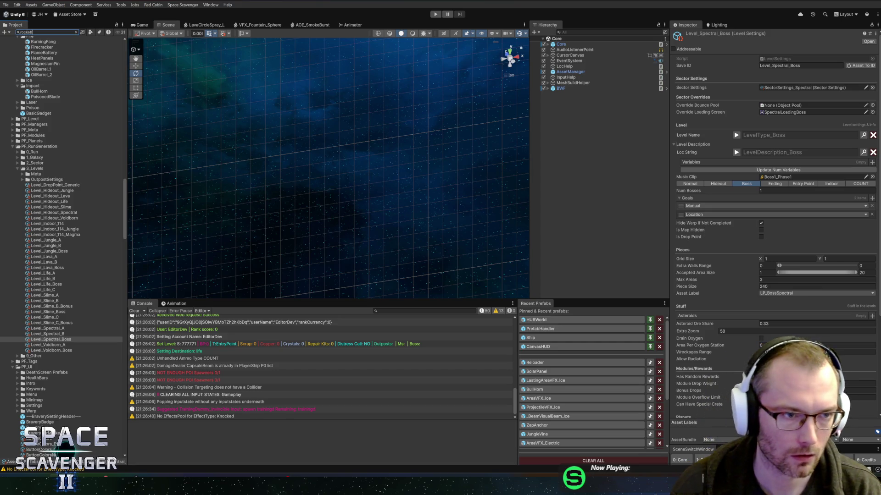
double_click(39, 51)
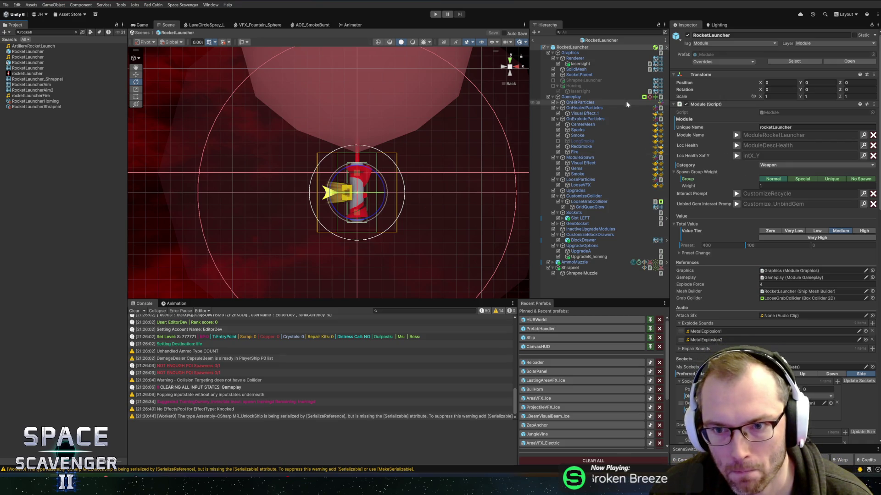
click(605, 262)
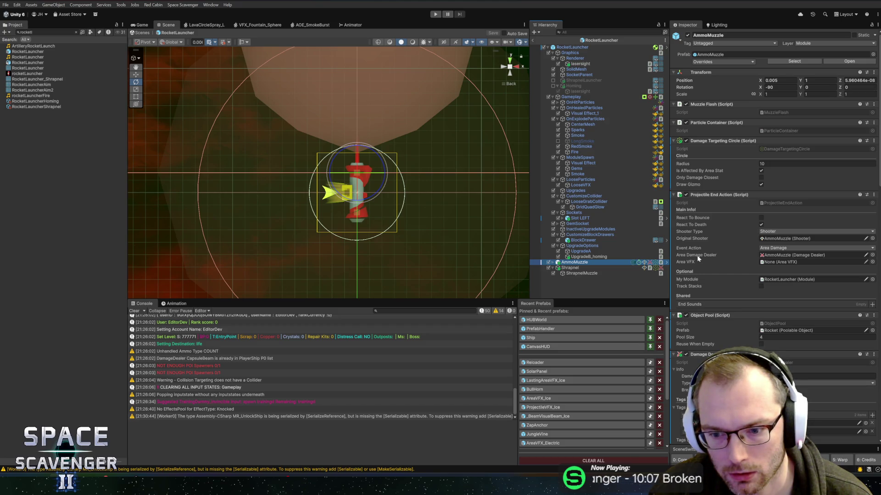
scroll(697, 266, down, 3)
scroll(708, 280, down, 3)
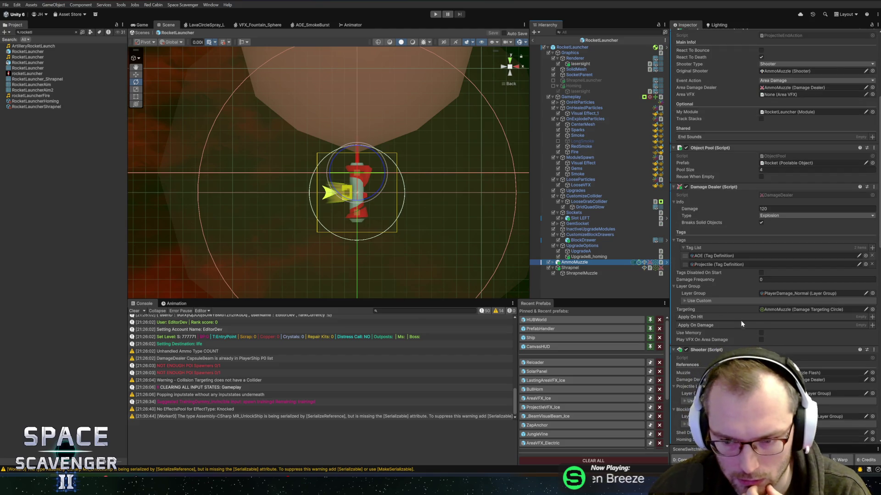
Step: Open the DamageDealer script in Rider via Edit Script and search it for 'usememory'
right_click(725, 188)
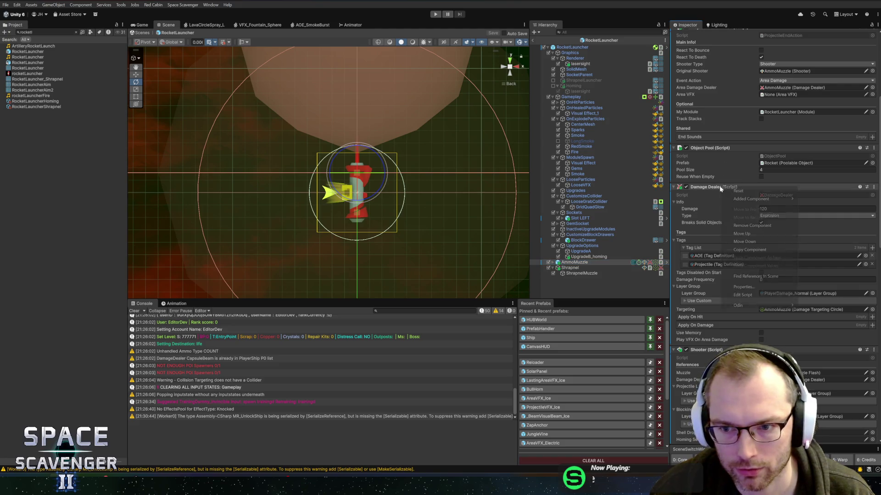
click(742, 295)
key(ctrl+f)
text(use)
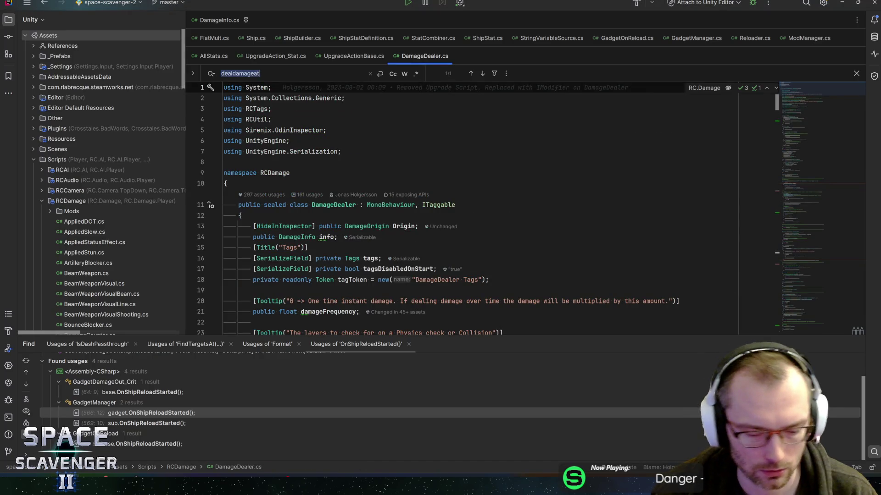
text(me)
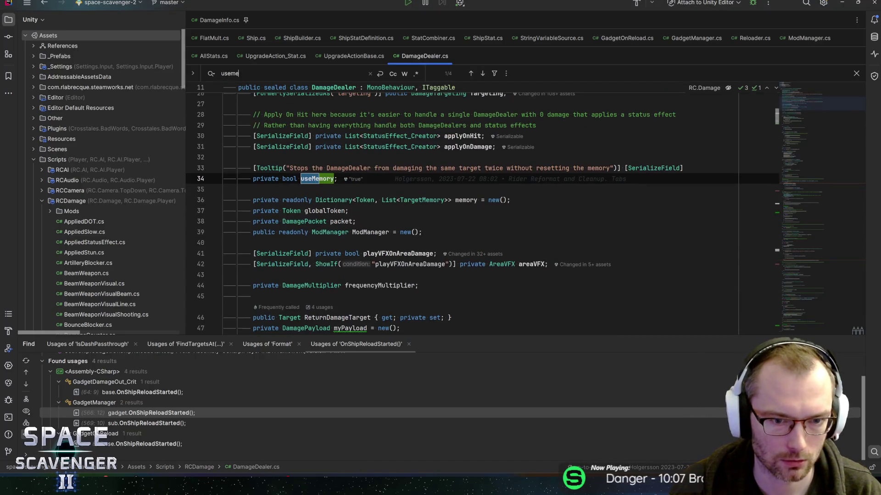
text(mory)
key(Return)
key(Return)
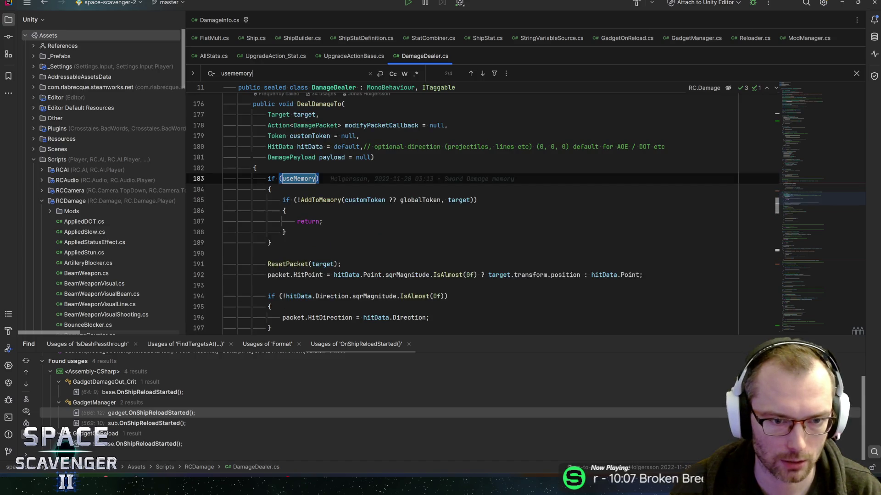
click(315, 178)
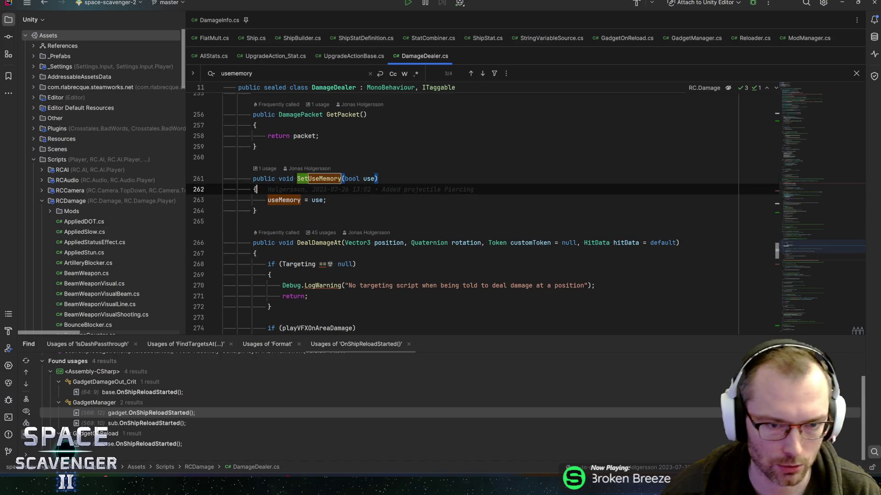
key(ctrl+b)
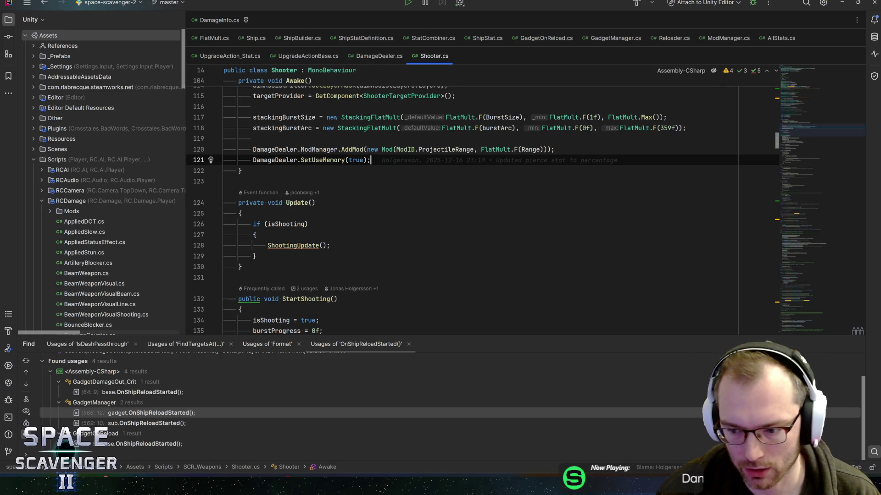
scroll(482, 207, up, 2)
scroll(482, 206, up, 2)
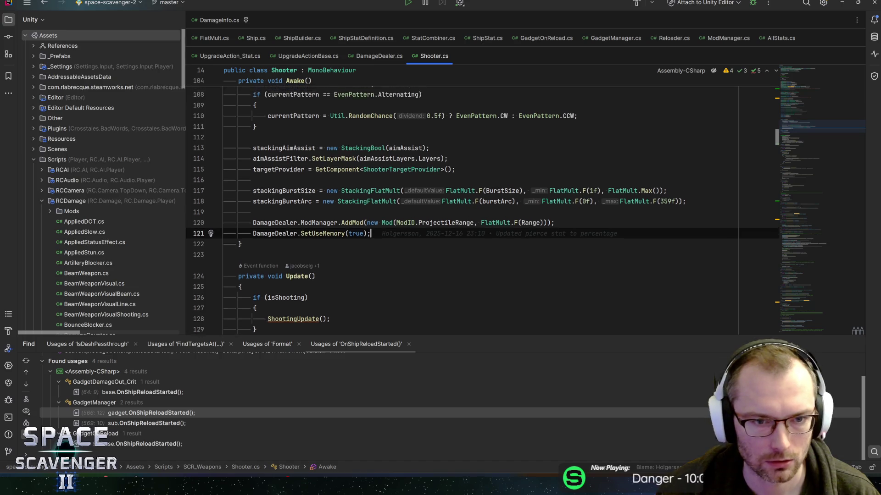
scroll(482, 206, up, 1)
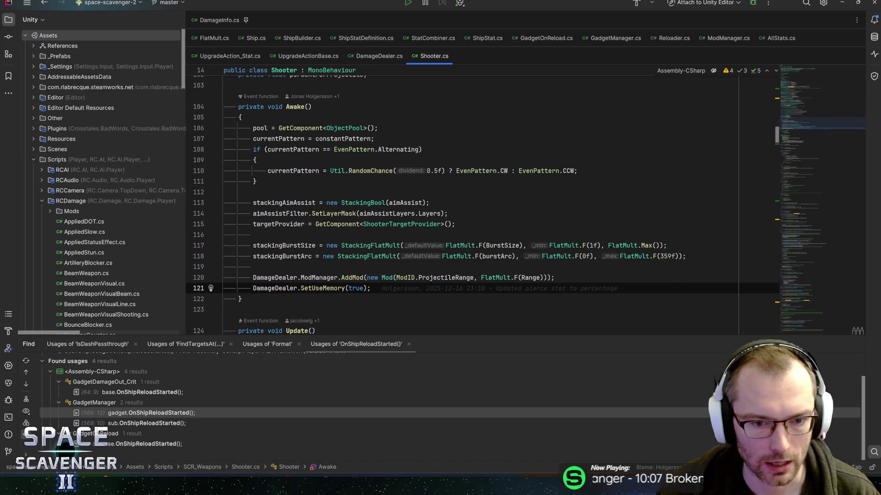
mouse_move(440, 278)
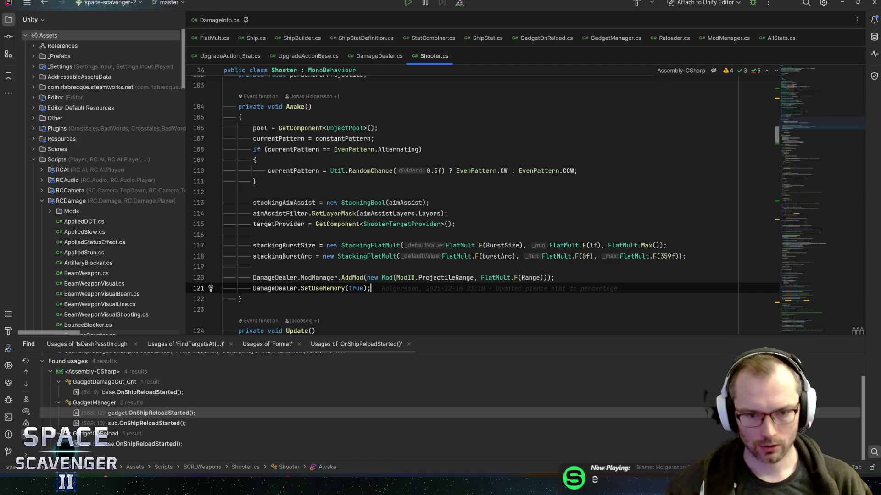
click(555, 278)
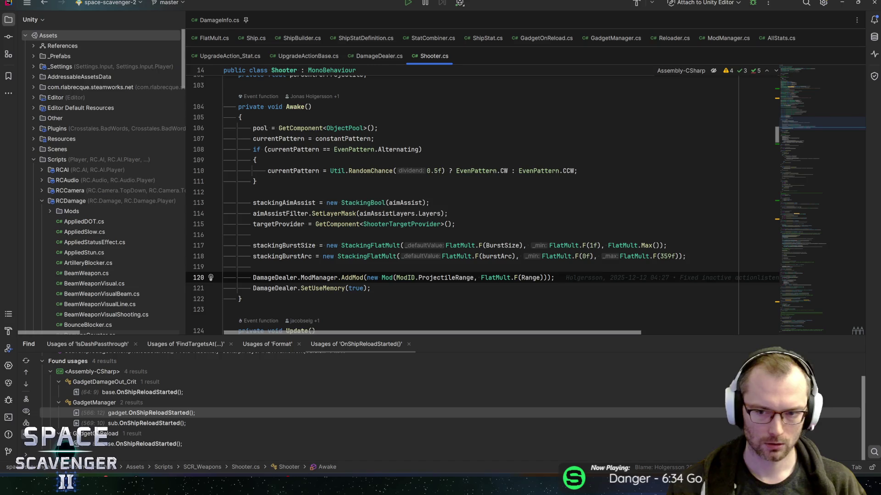
click(371, 289)
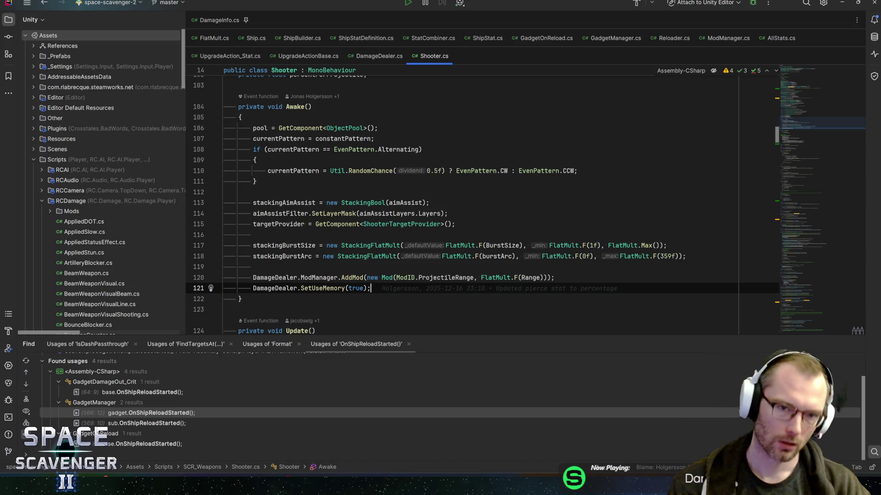
mouse_move(793, 120)
mouse_down()
mouse_move(787, 88)
mouse_move(794, 98)
mouse_up()
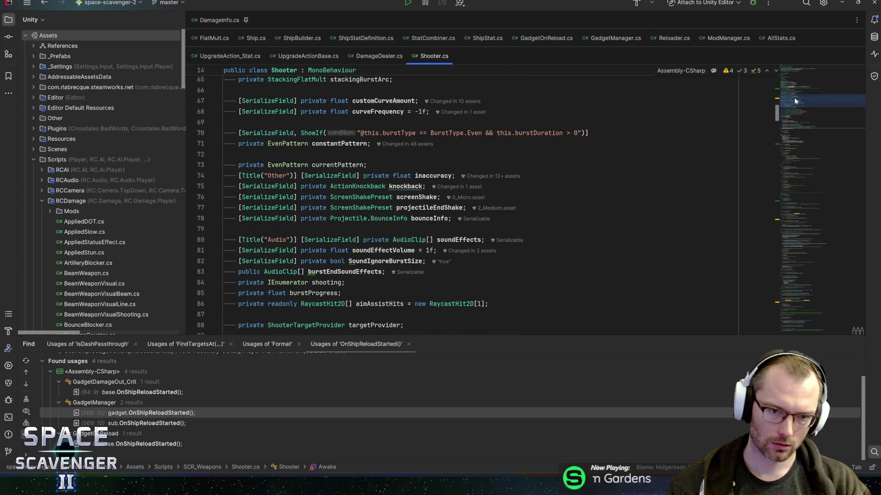
scroll(459, 202, down, 2)
scroll(459, 202, down, 6)
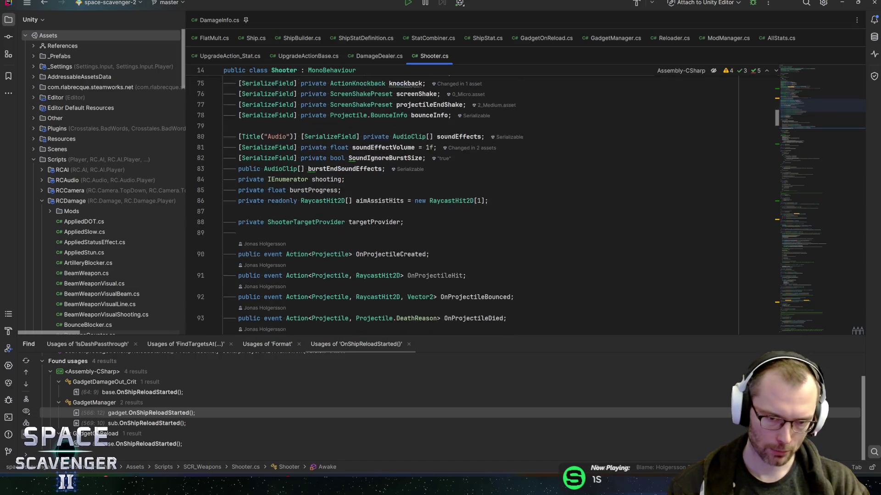
scroll(459, 201, up, 15)
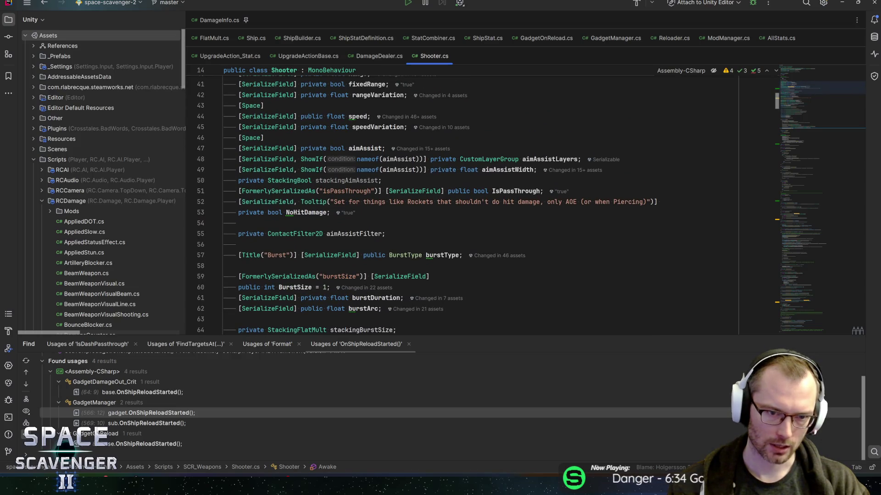
click(287, 212)
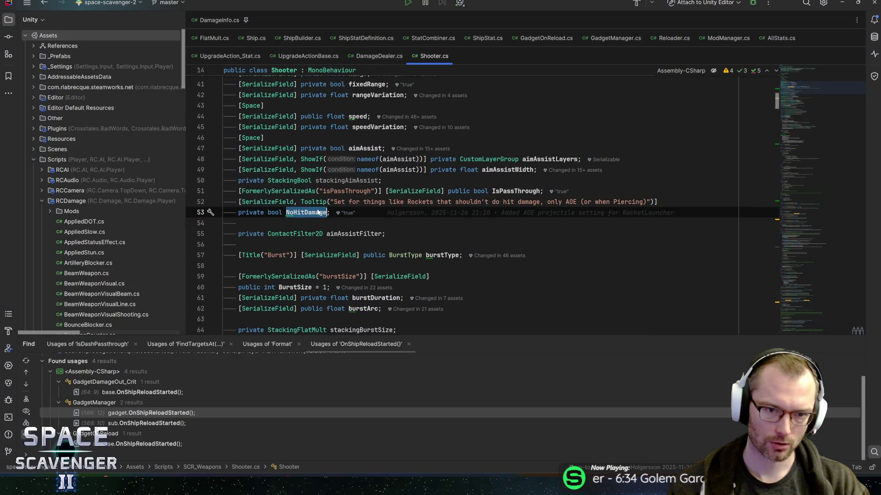
click(348, 213)
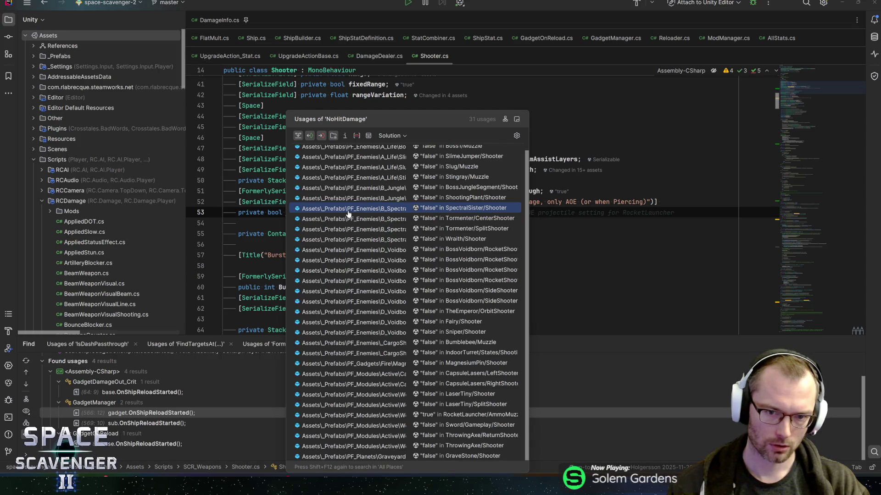
key(Escape)
mouse_move(803, 89)
mouse_down()
mouse_move(794, 147)
mouse_move(790, 134)
mouse_up()
key(ctrl+f)
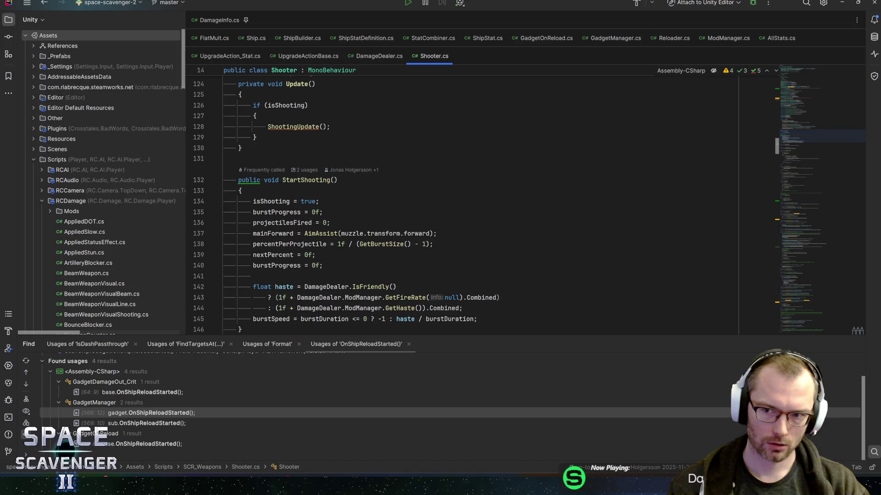
text(setuse)
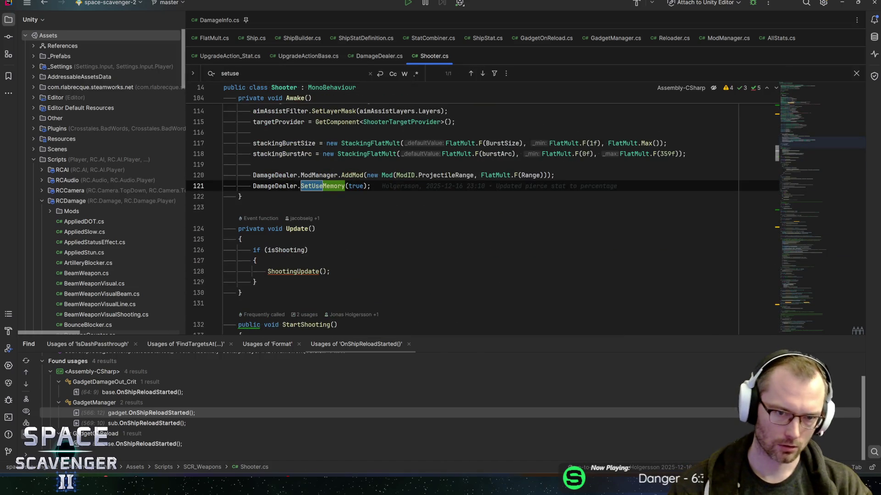
Step: Wrap the DamageDealer.SetUseMemory(true) call in an if (!NoHitDamage) block in Shooter.cs
key(Escape)
key(ctrl+alt+Return)
text(if (!)
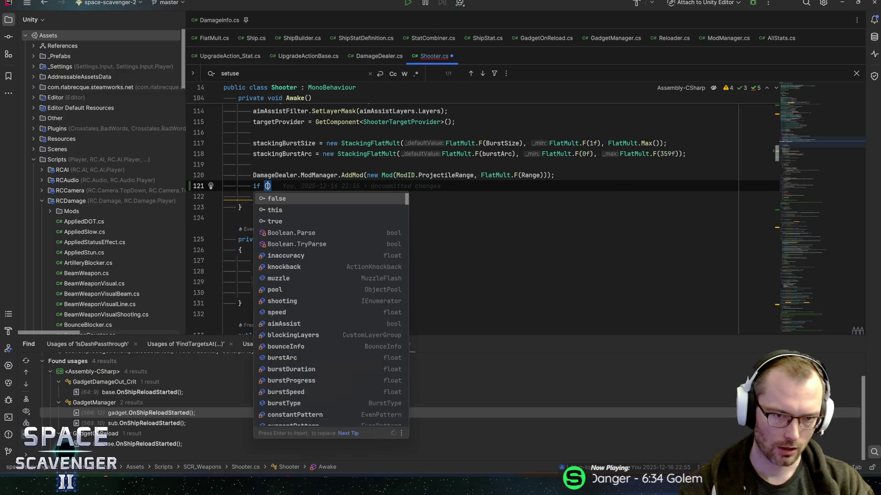
text(NoHit)
key(Return)
text(){)
key(Return)
key(Down)
key(Down)
key(alt+shift+Up)
key(alt+shift+Up)
key(Down)
key(BackSpace)
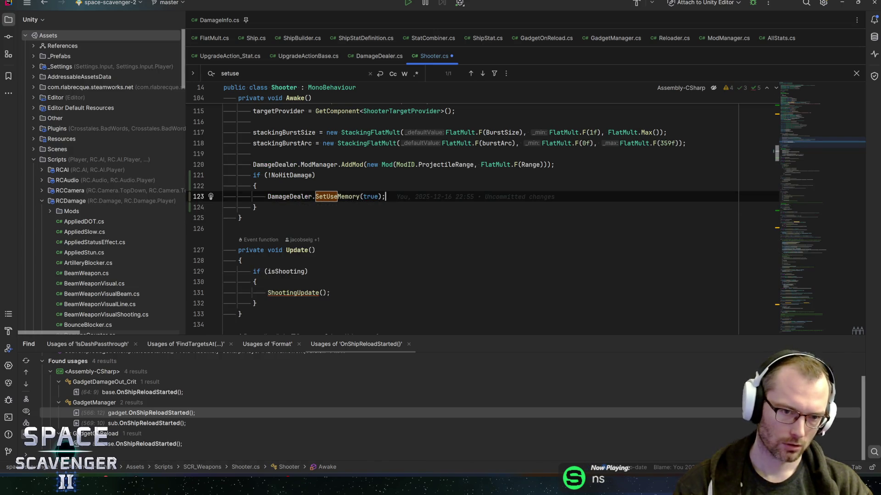
Step: Save Shooter.cs and switch back to the Unity Editor
key(ctrl+s)
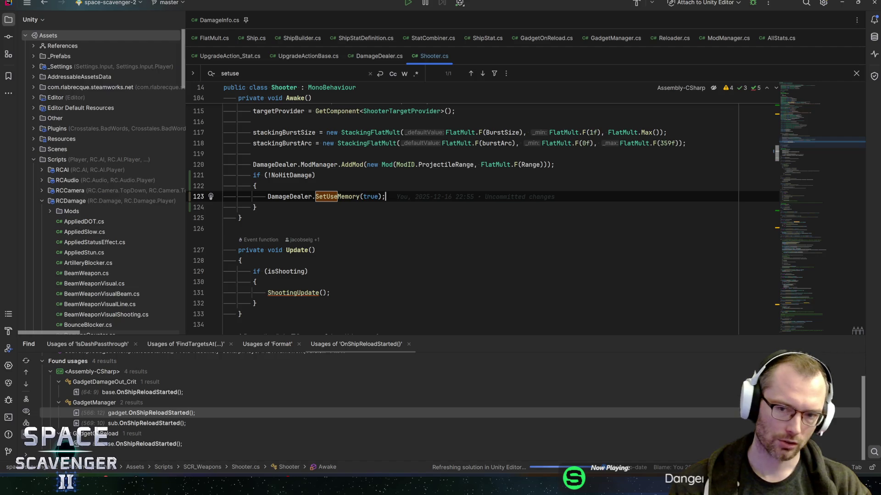
click(257, 208)
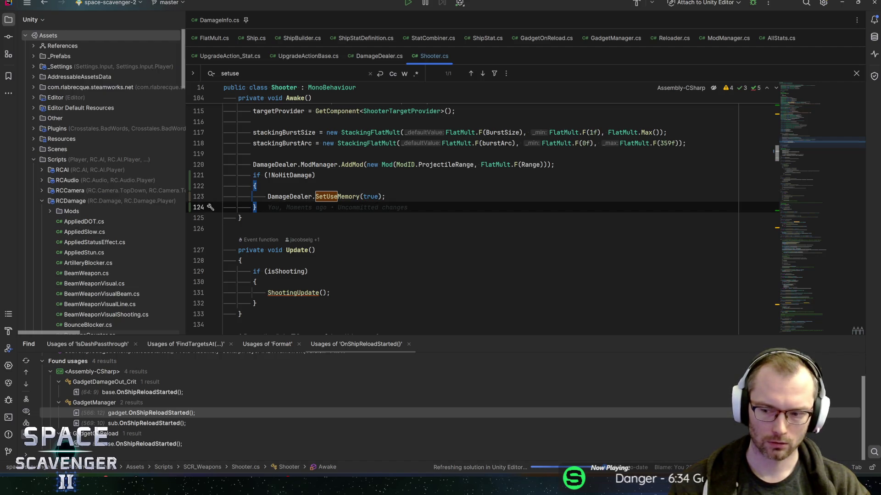
key(alt+Tab)
key(Escape)
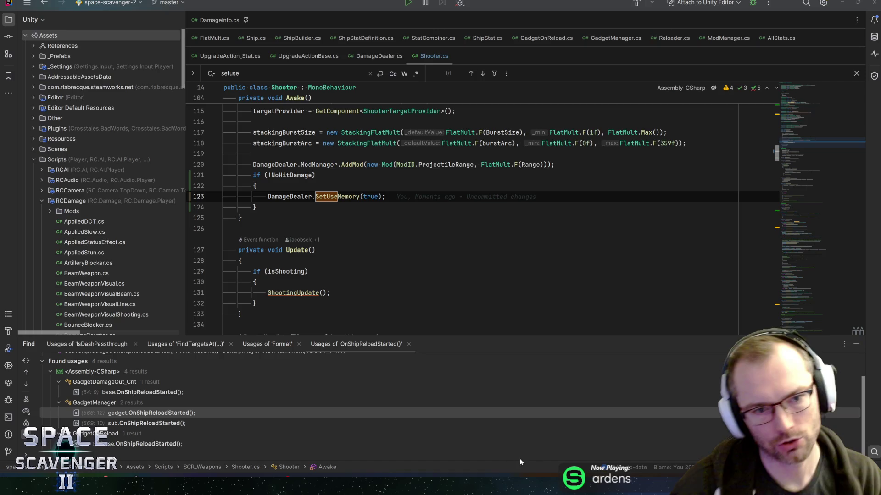
key(alt+Tab)
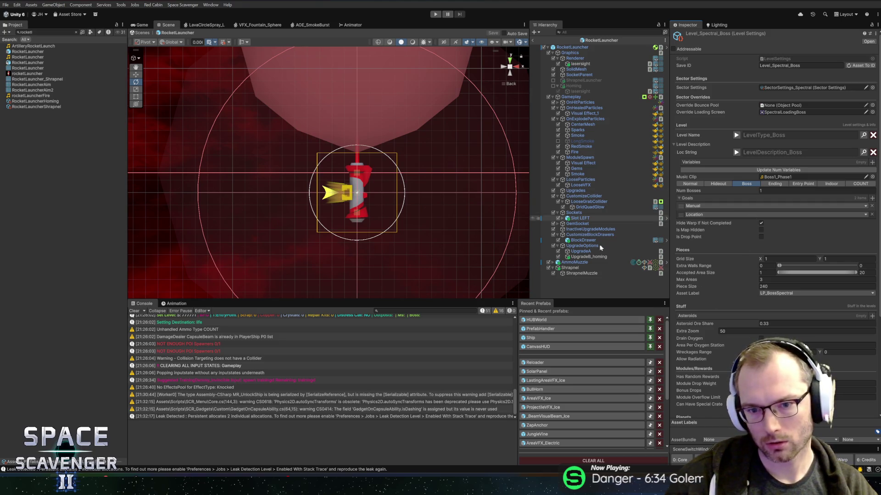
Step: Select AmmoMuzzle and scroll to its Shooter (Script) settings showing No Hit Damage enabled
click(579, 262)
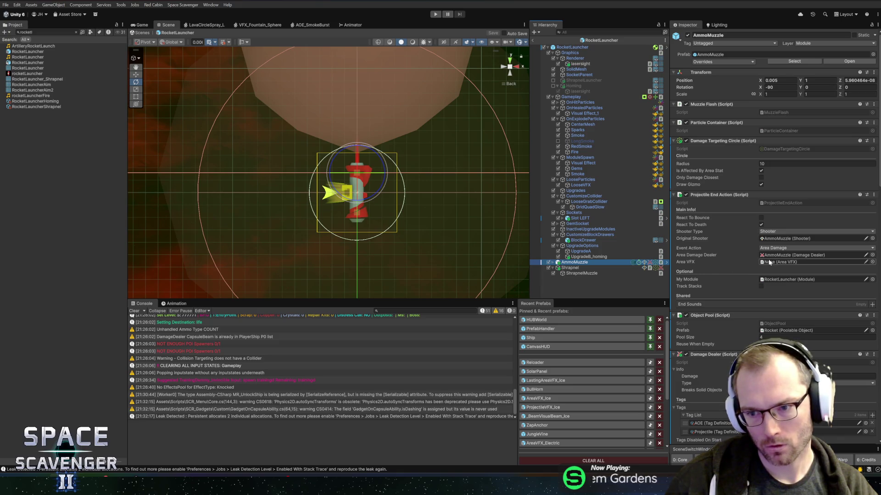
scroll(725, 305, down, 1)
scroll(725, 304, down, 4)
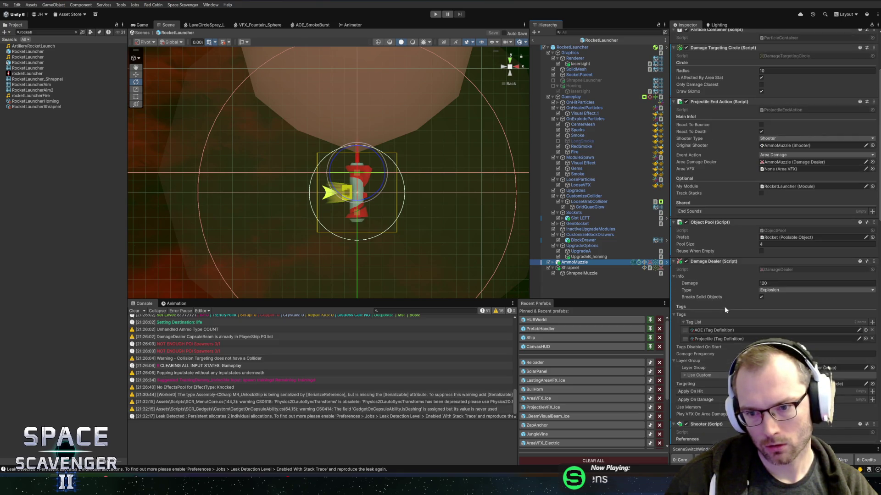
scroll(727, 223, down, 10)
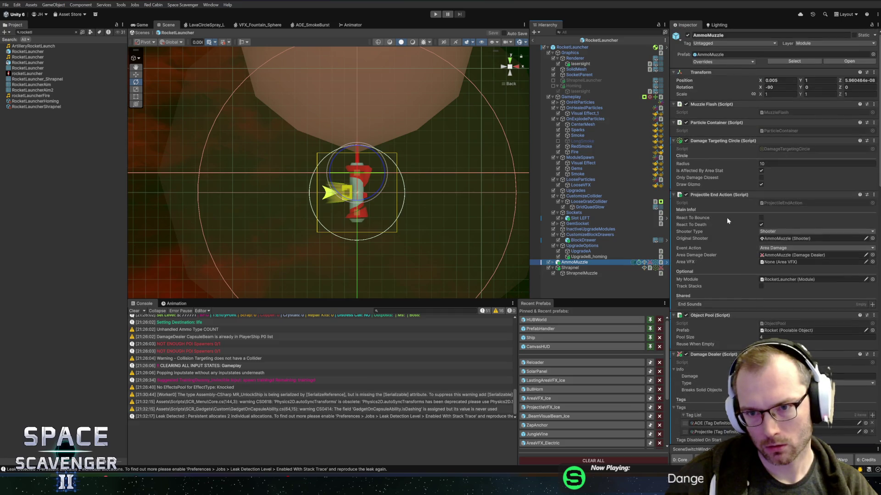
scroll(722, 227, down, 7)
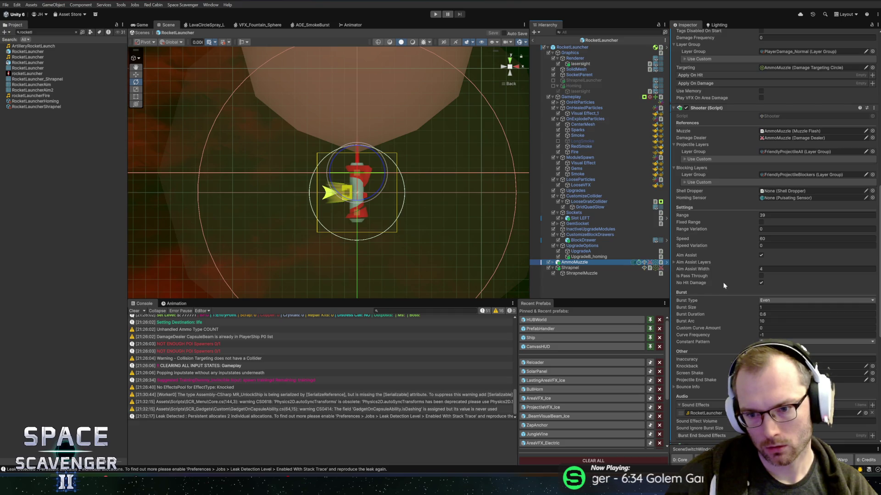
key(alt+Tab)
key(alt+Tab)
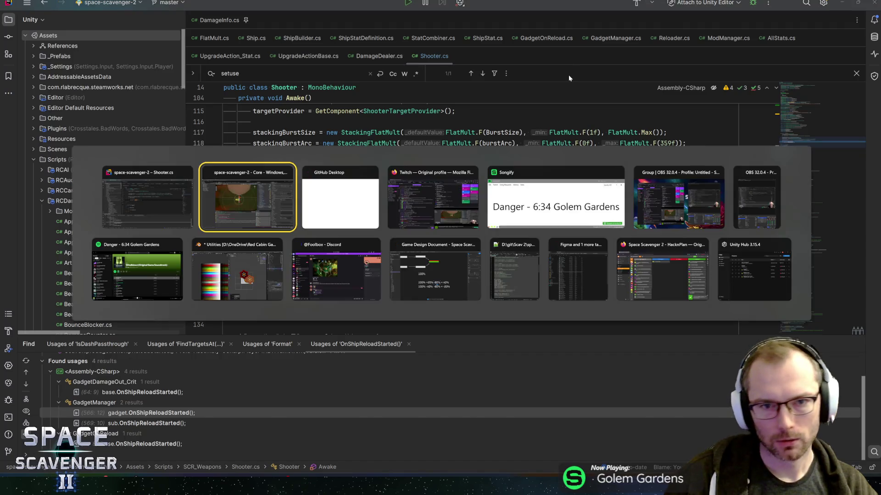
Step: Start Play mode with a maximized game view and spawn a RocketLauncher module from the debug console
click(432, 17)
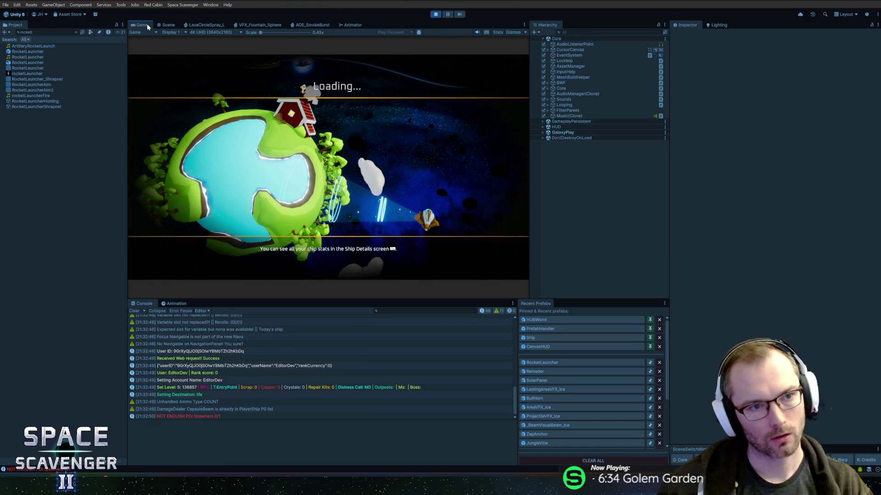
key(shift+space)
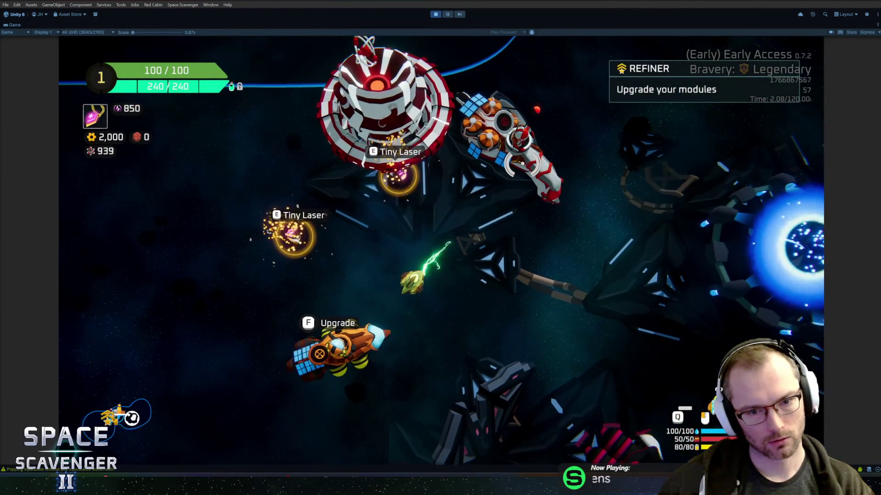
key(grave)
text(spawn roc)
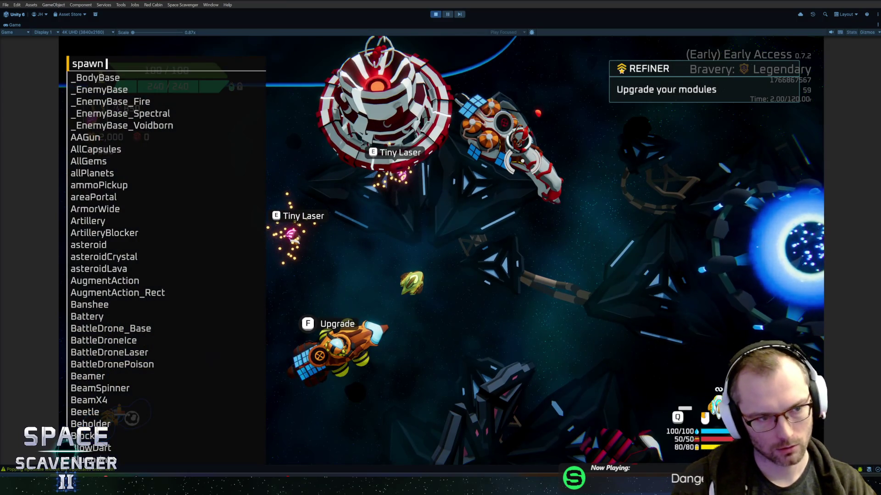
key(Tab)
key(Return)
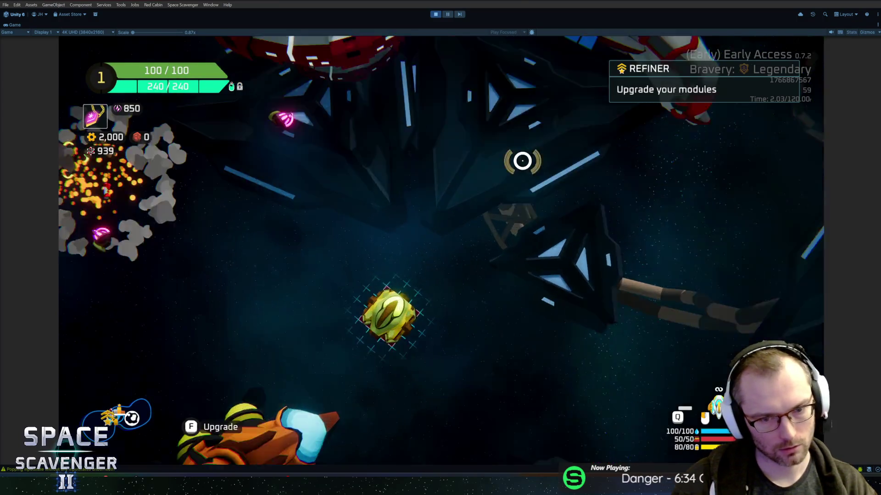
click(264, 237)
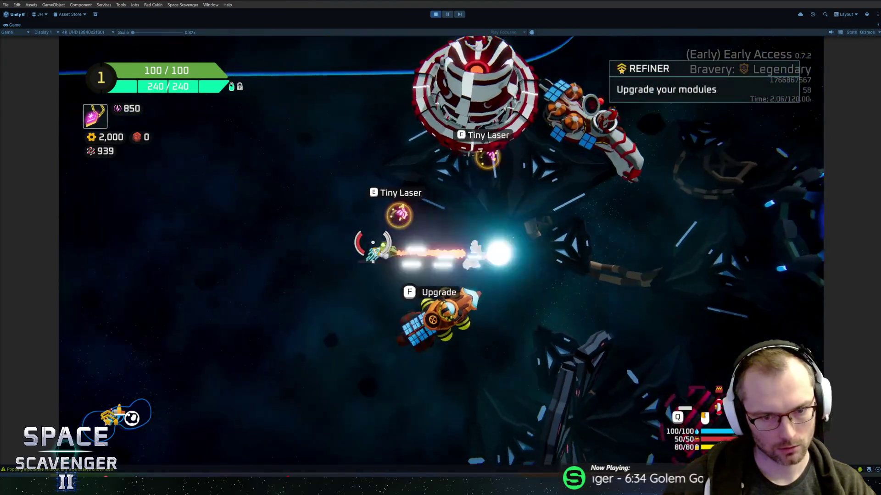
Step: Spawn a TrainingDummy beside the ship and fire a missile at it
key(grave)
text(spawn)
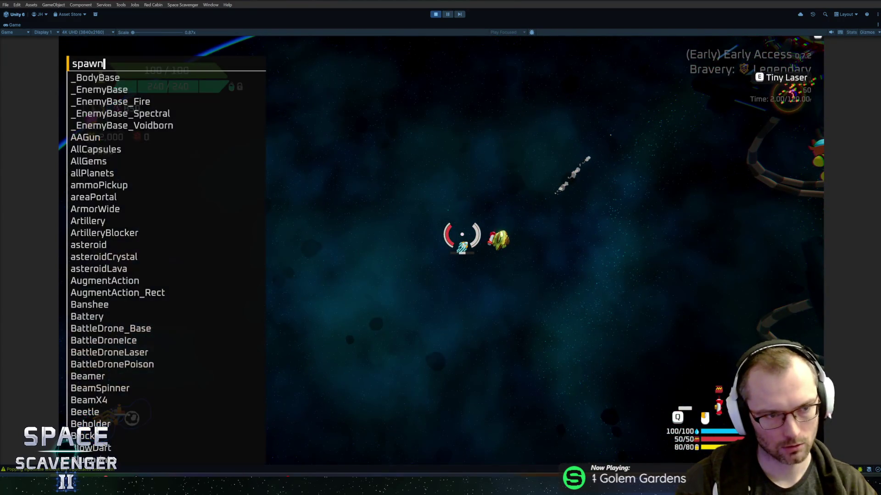
text( trai)
key(Down)
key(Down)
key(Down)
key(Return)
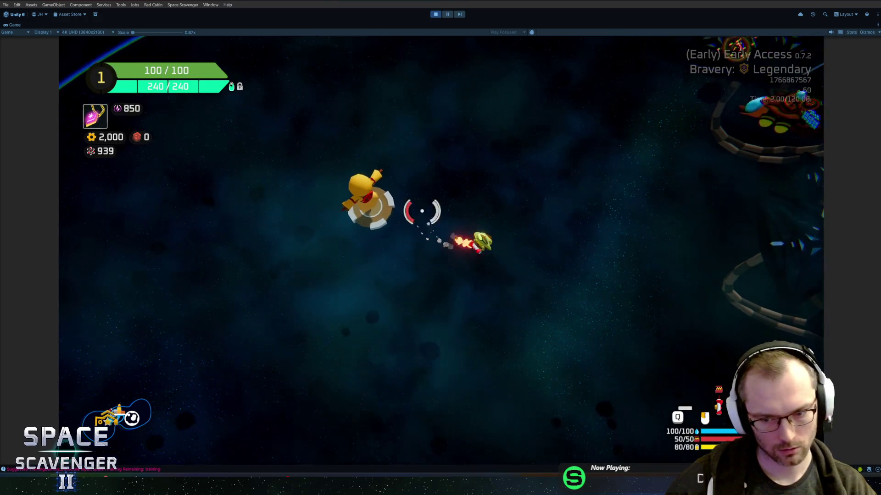
click(422, 211)
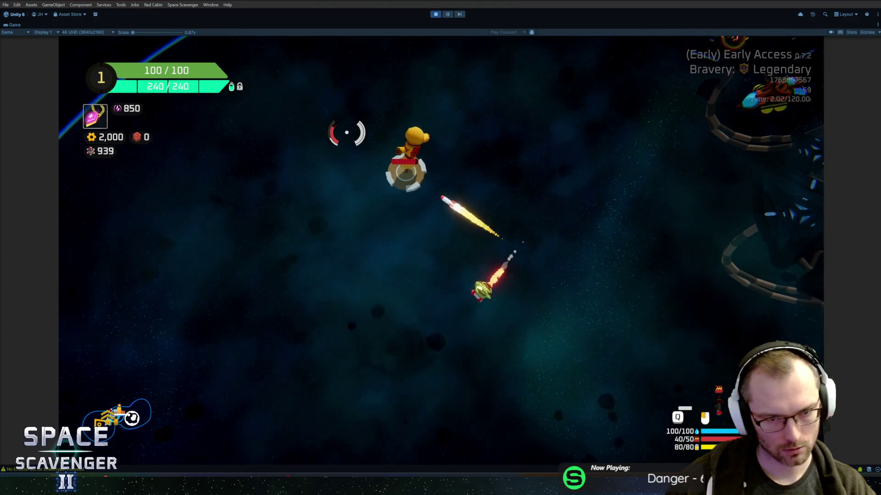
click(515, 127)
Step: Spawn LaserTiny pickups and attach a Tiny Laser to the ship's side socket in build mode
key(grave)
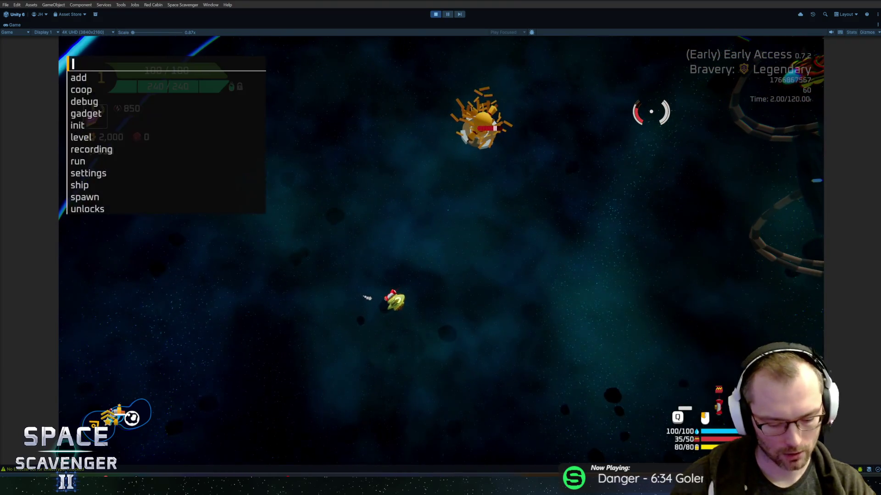
text(spawn als)
key(BackSpace)
key(BackSpace)
key(BackSpace)
text(laser)
key(Tab)
key(Return)
key(e)
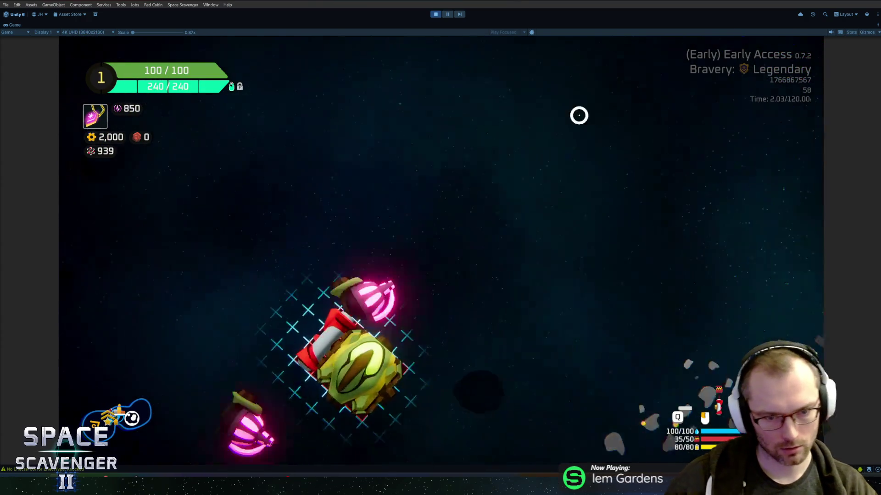
click(211, 224)
click(513, 227)
key(e)
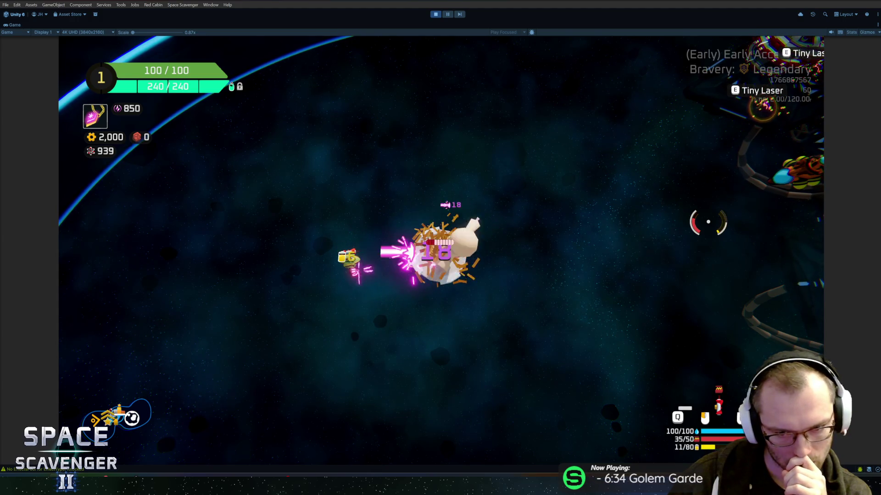
key(Escape)
key(Escape)
Step: Run 'ship SetShip light' in the developer console to make the ship a light ship
key(grave)
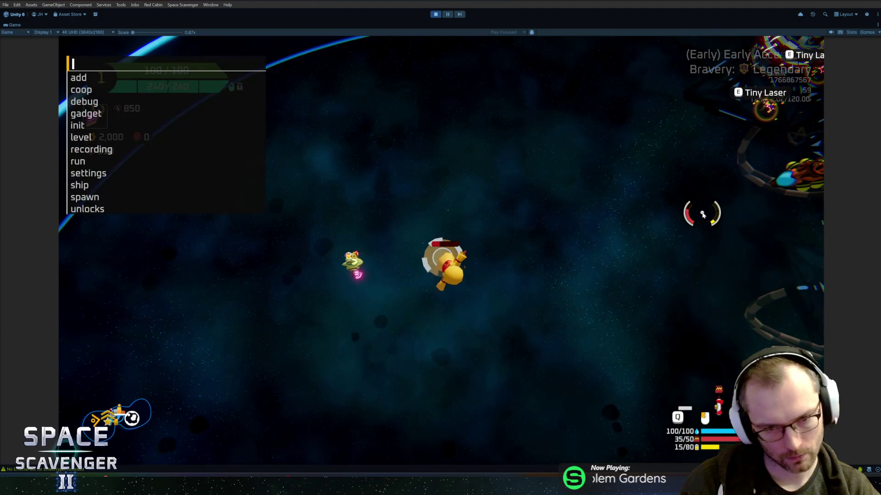
text(ship set)
key(Tab)
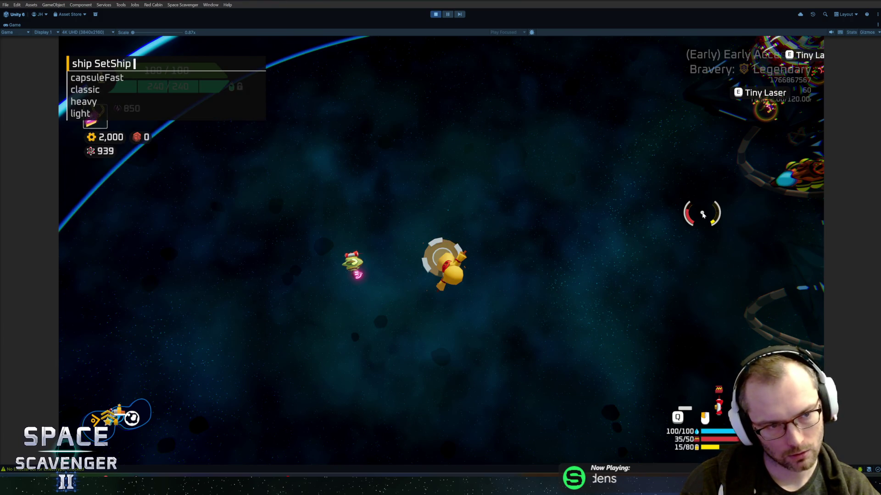
text(light)
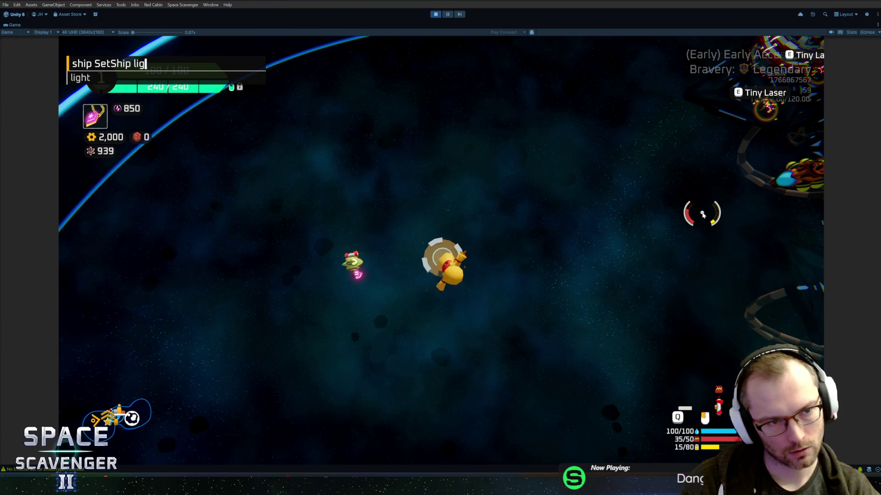
key(Return)
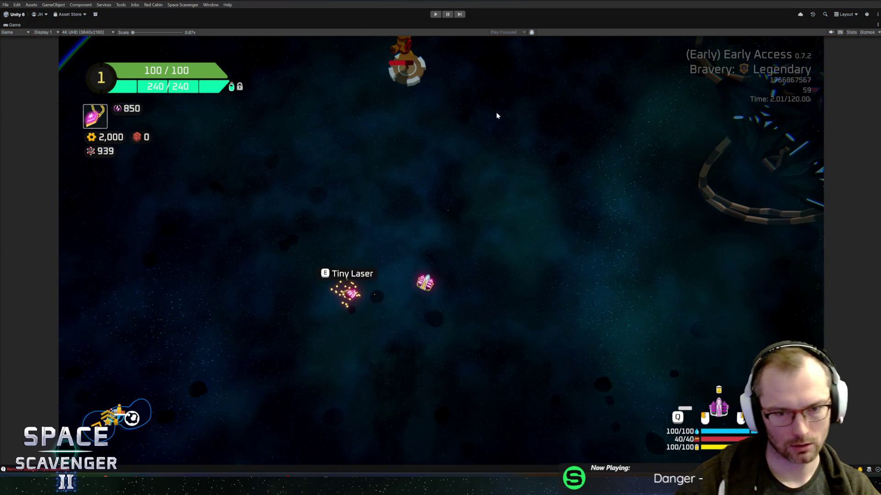
Step: Stop the playtest and switch back to Shooter.cs in Rider
key(ctrl+p)
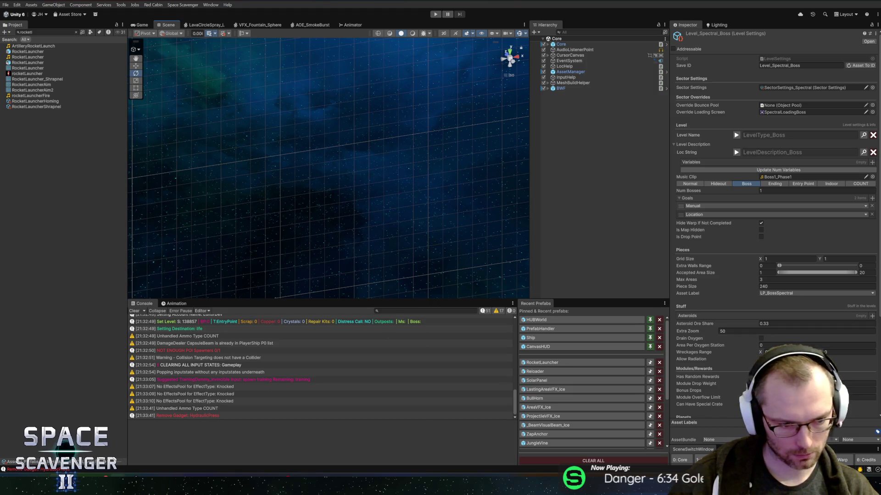
key(alt+Tab)
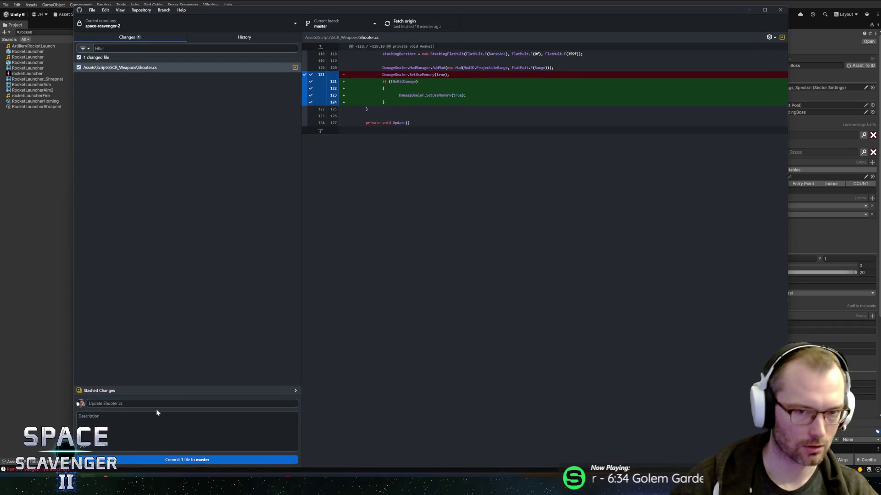
key(alt+Tab)
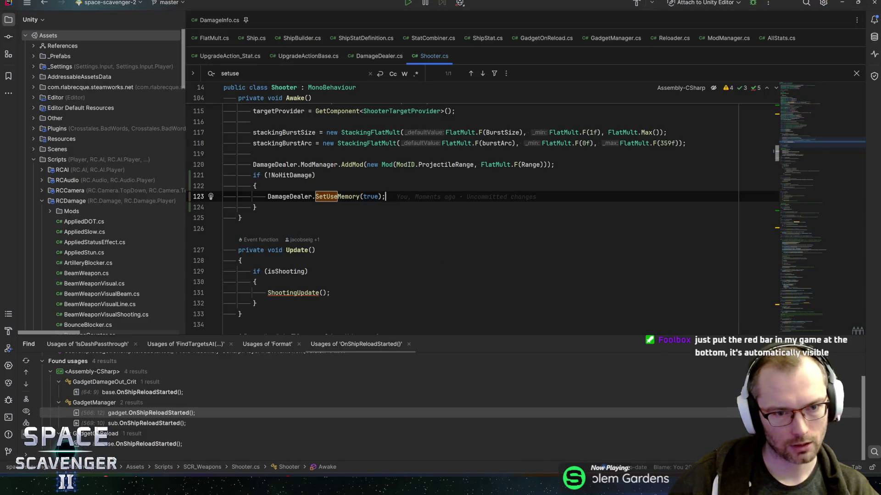
Step: Add the comment '// Not very robust. But RocketLauncher deals no damage on impact' above SetUseMemory
key(Up)
key(Up)
key(Down)
key(Return)
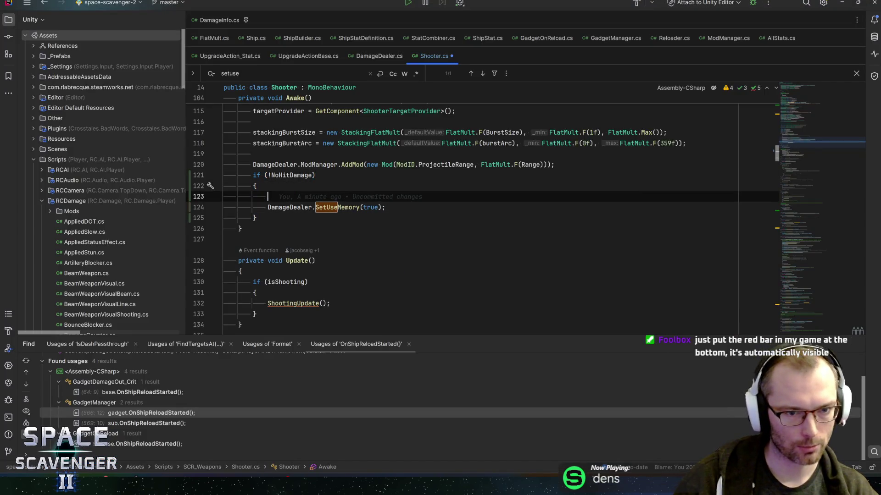
text(// Maybe)
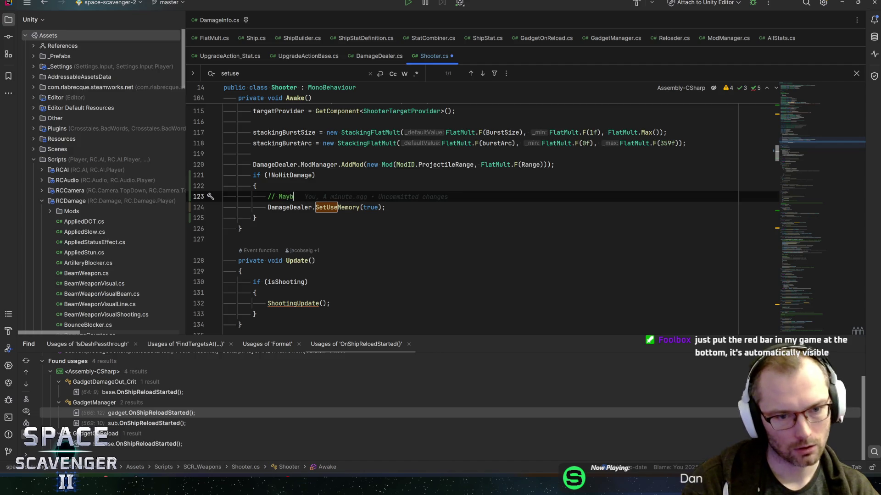
key(ctrl+BackSpace)
text(N)
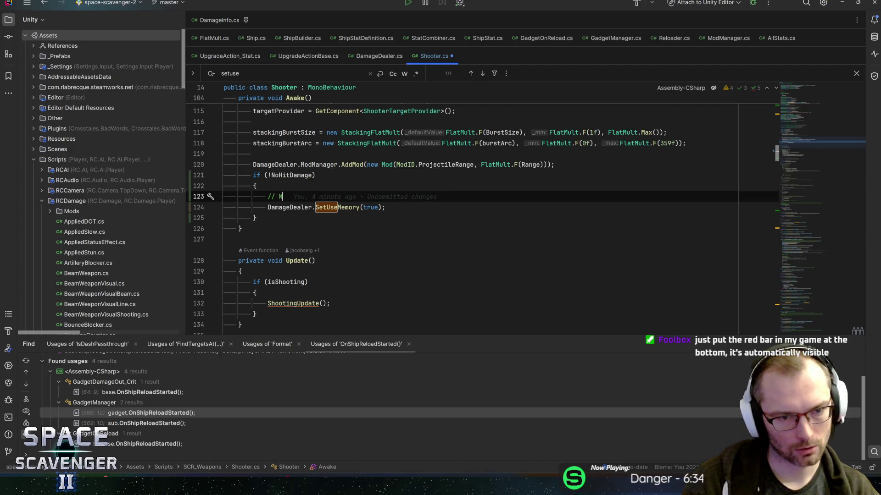
text(ot very robust. But )
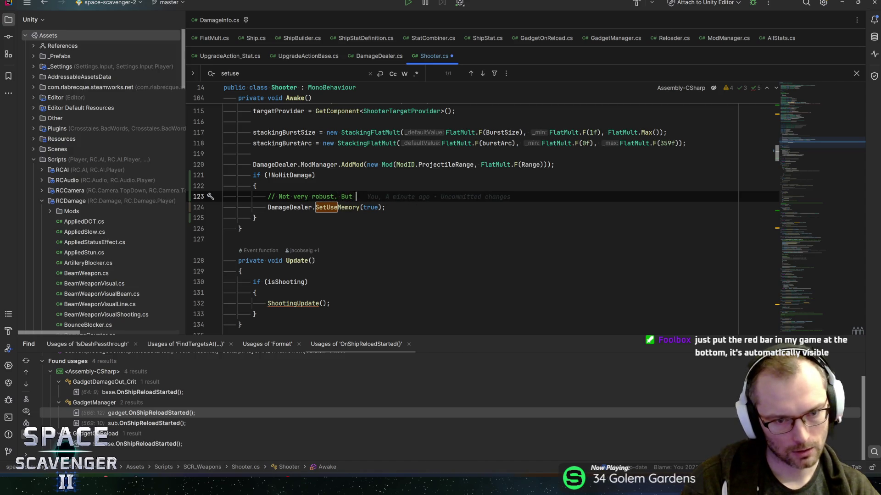
text(RocketLa)
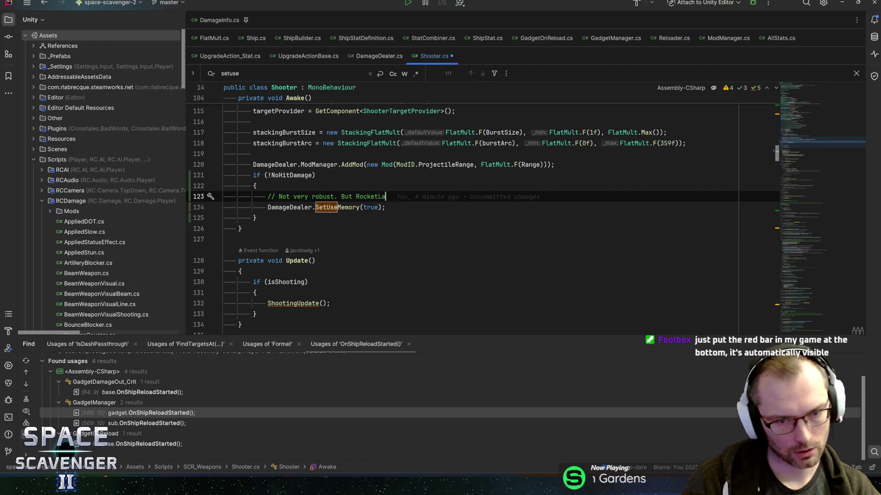
text(uncher ()
key(BackSpace)
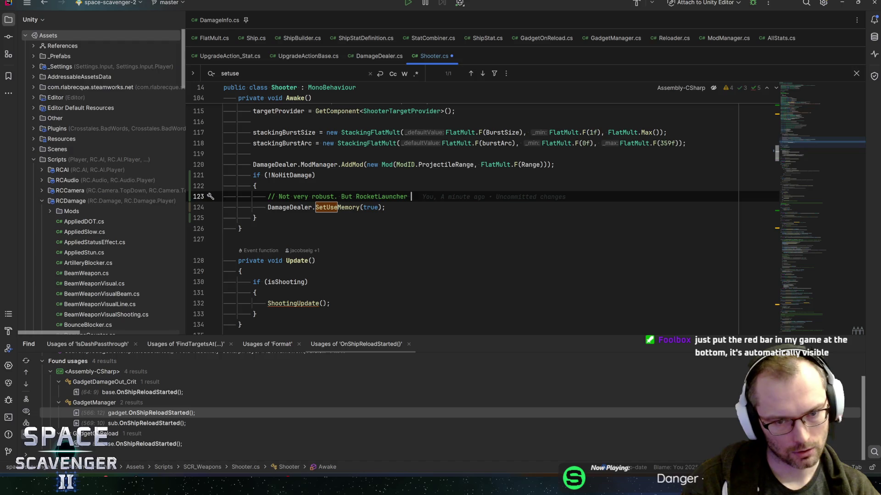
text(deals n)
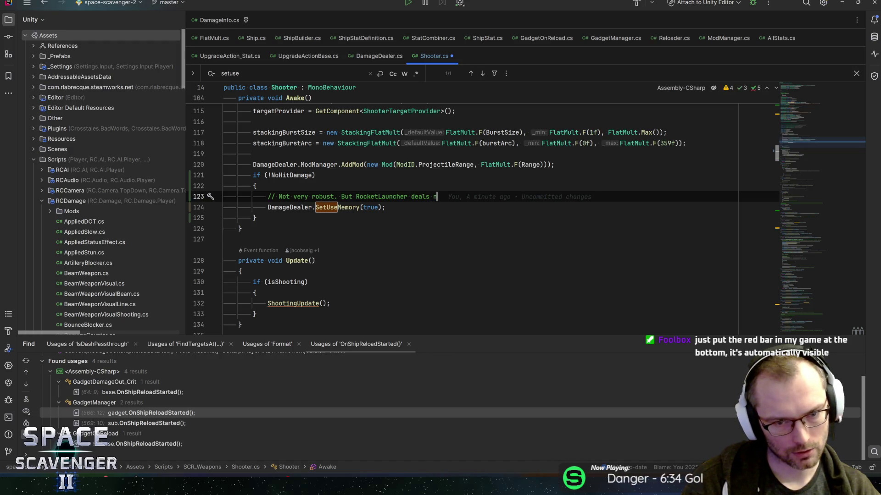
text(o damage on im)
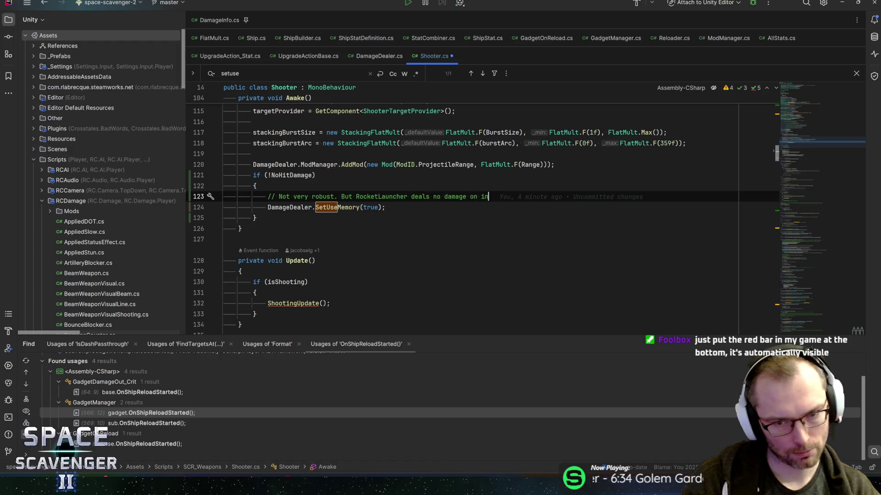
text(pact)
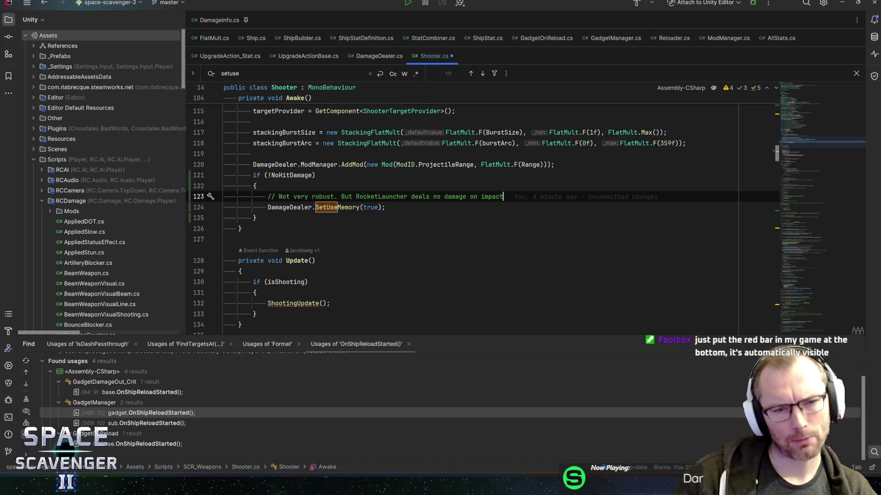
Step: Extend it with 'but instead does AOE damage. It shouldn't use memory if that's the case', plus a bug note line
click(287, 165)
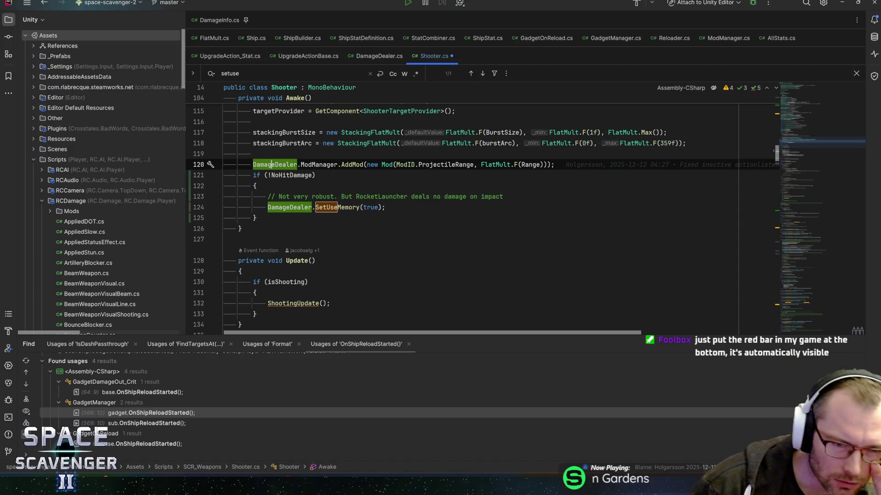
mouse_move(371, 143)
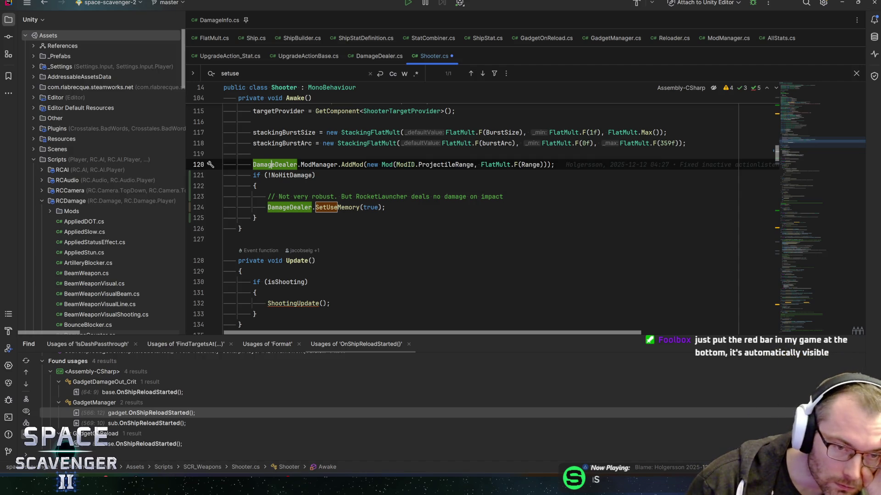
key(Down)
key(Down)
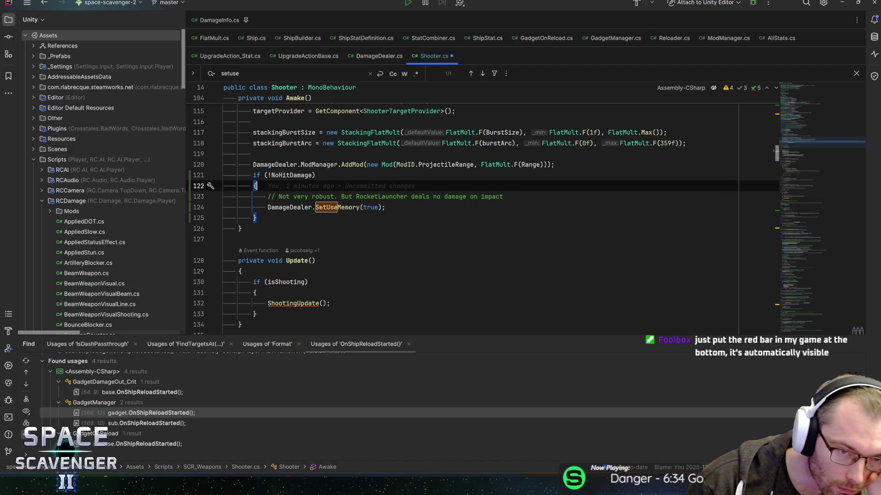
key(Down)
key(Down)
key(End)
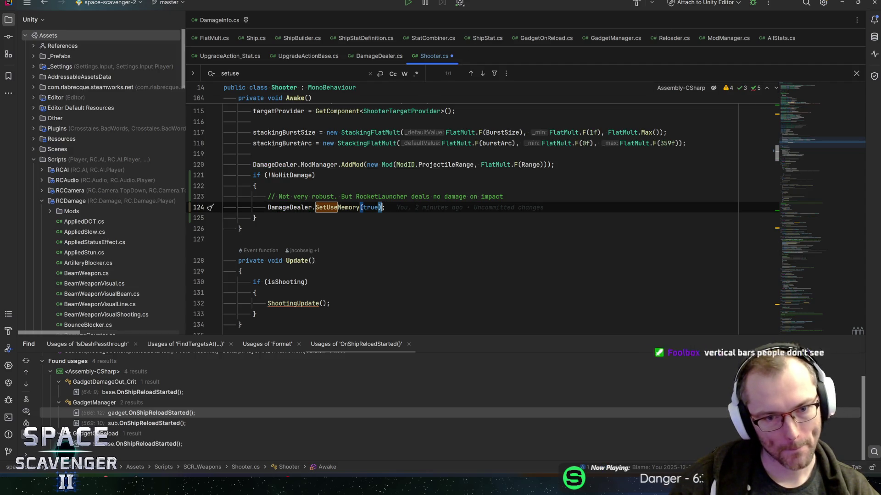
click(504, 196)
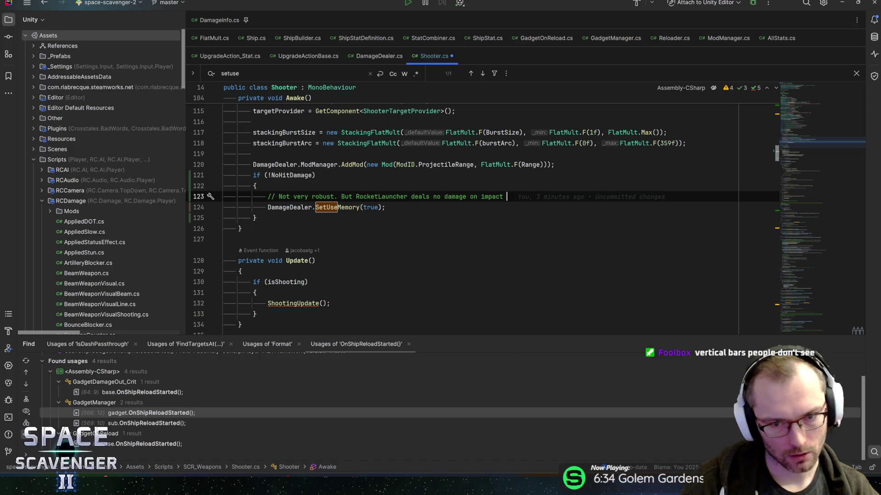
text(so)
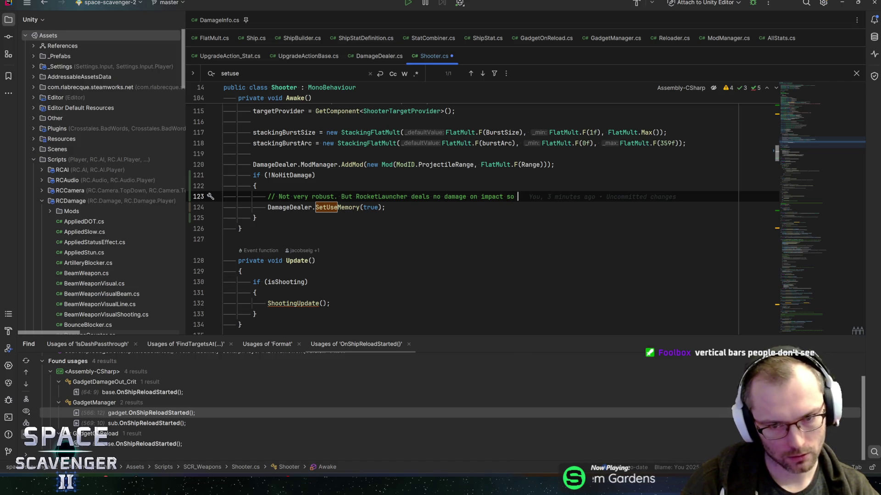
key(BackSpace)
key(BackSpace)
key(BackSpace)
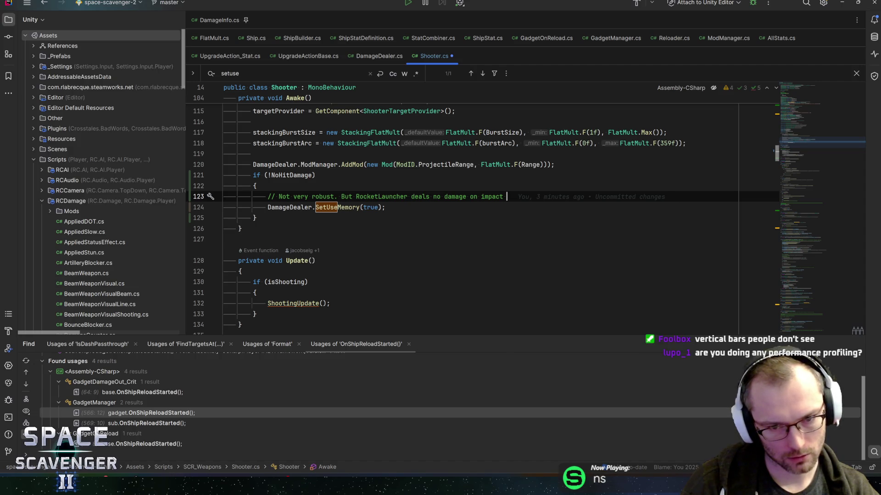
text(but instead )
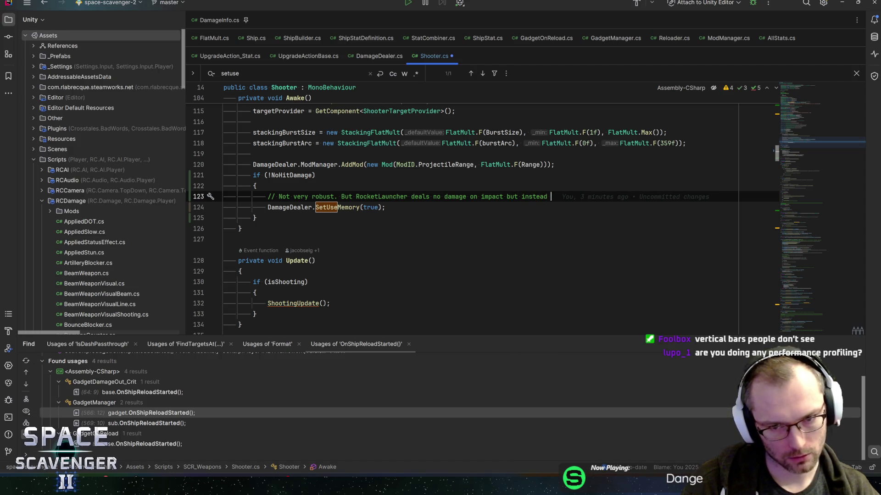
text(does AOE d)
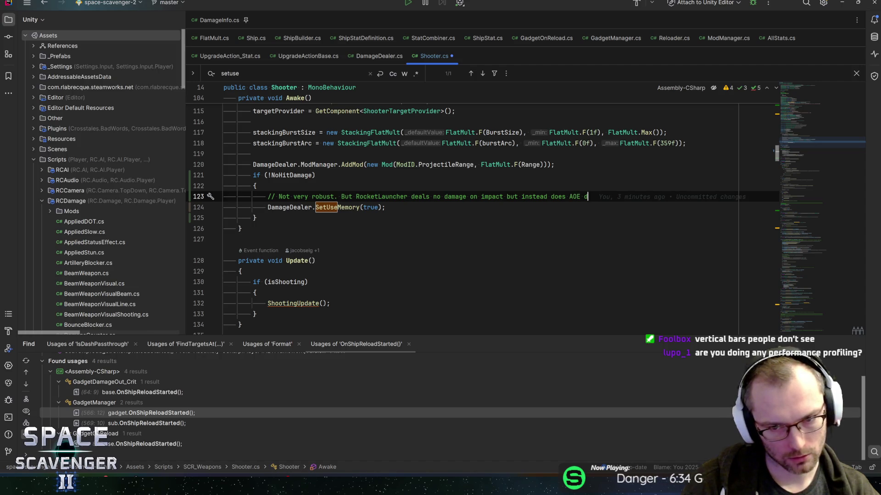
text(amage. It )
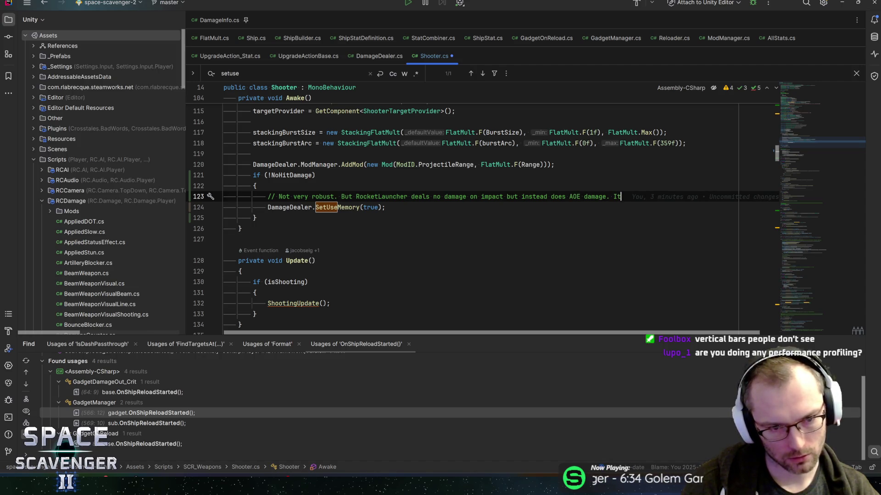
text(shouldn't use memory if that's the case)
key(ctrl+alt+Return)
text(// Had a bug where)
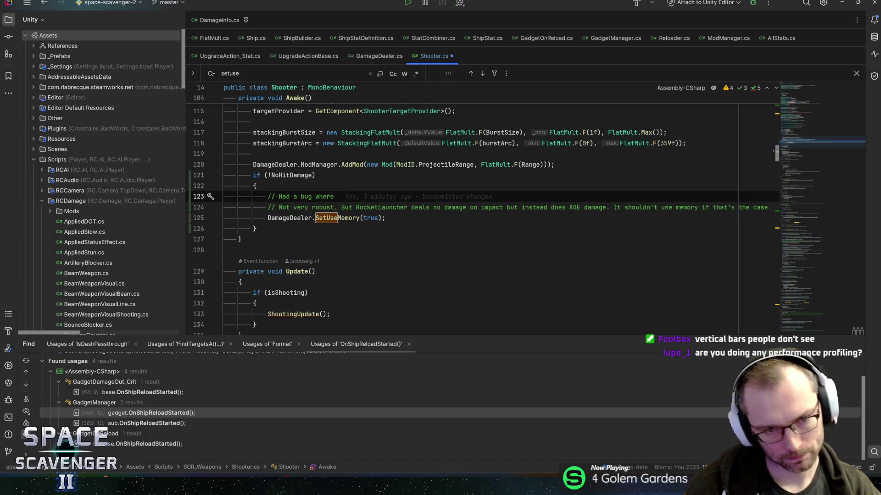
text( Rock)
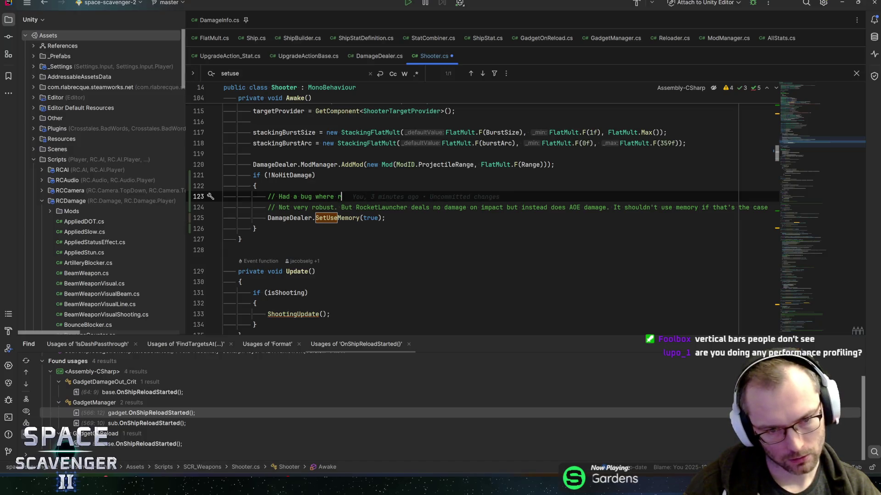
text(etLaunche)
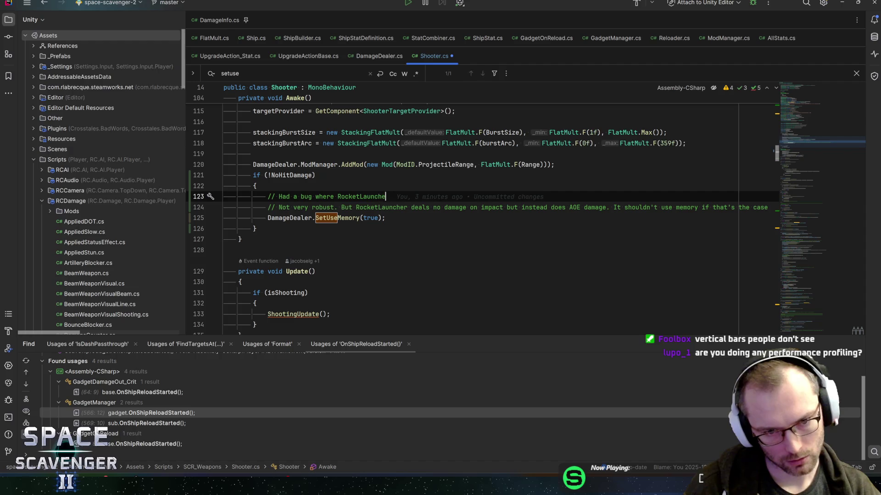
text(rs only dealt )
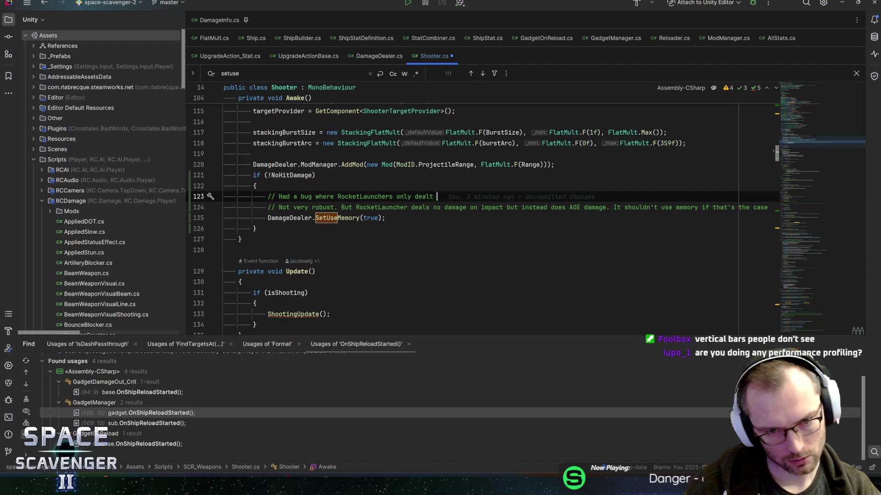
text(damage on the firs)
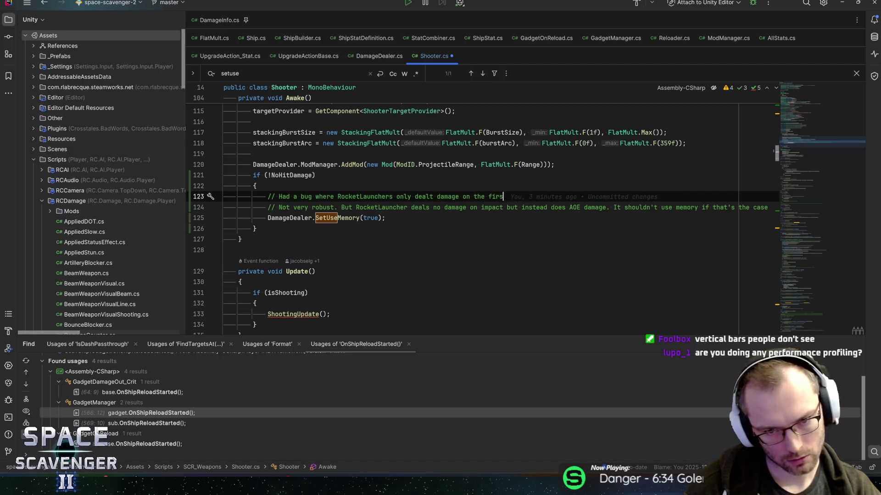
text(t AOE)
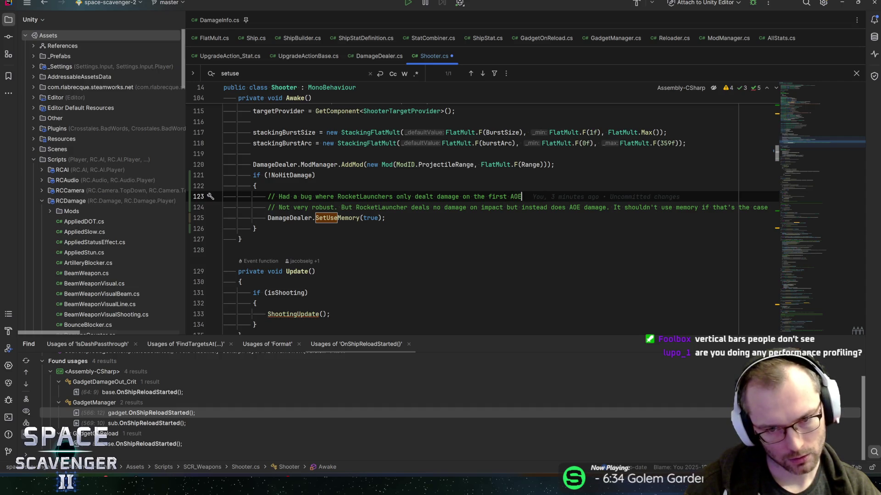
Step: End the bug note with 'hit. This fixes it,' and join the following comment line onto it
key(BackSpace)
key(BackSpace)
key(BackSpace)
text(hit)
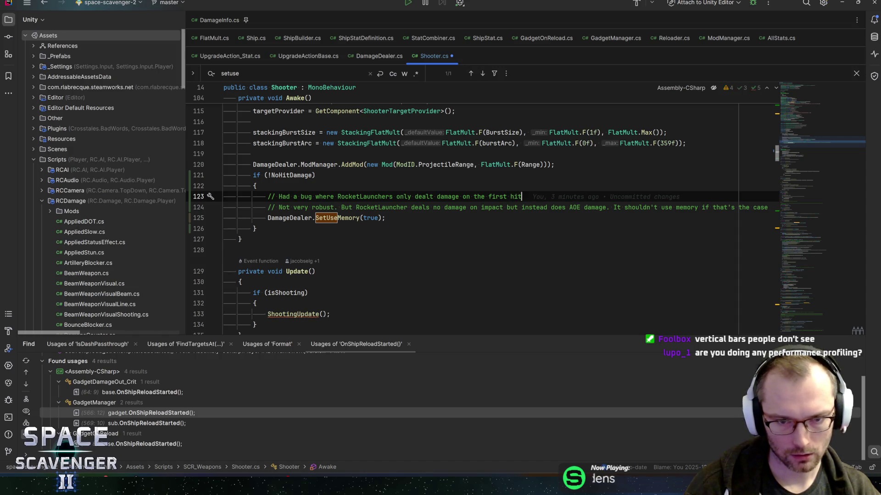
text(. This fixes is)
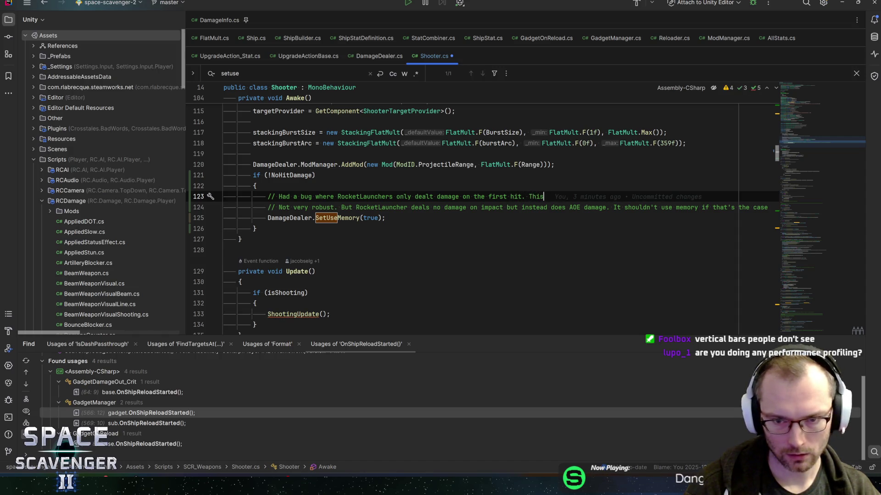
key(BackSpace)
text(t,)
key(Delete)
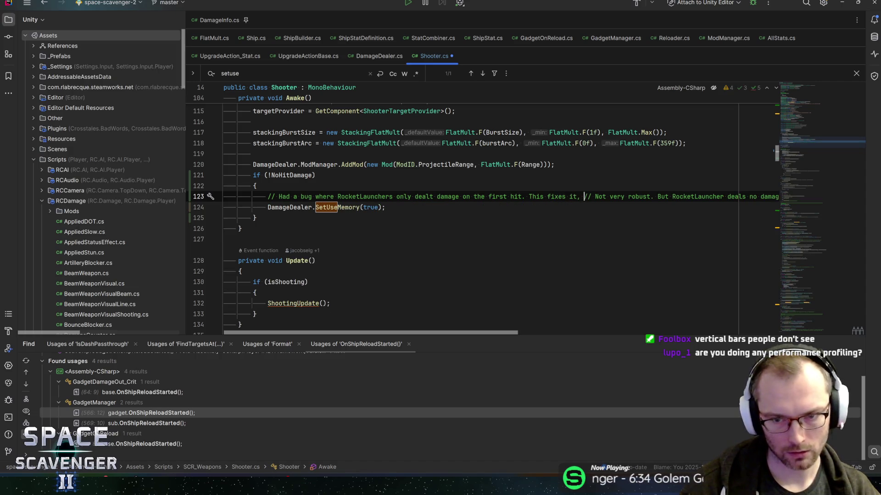
Step: Lowercase 'Not', add 'though' after robust, and split the comment onto a new line before 'But'
click(598, 196)
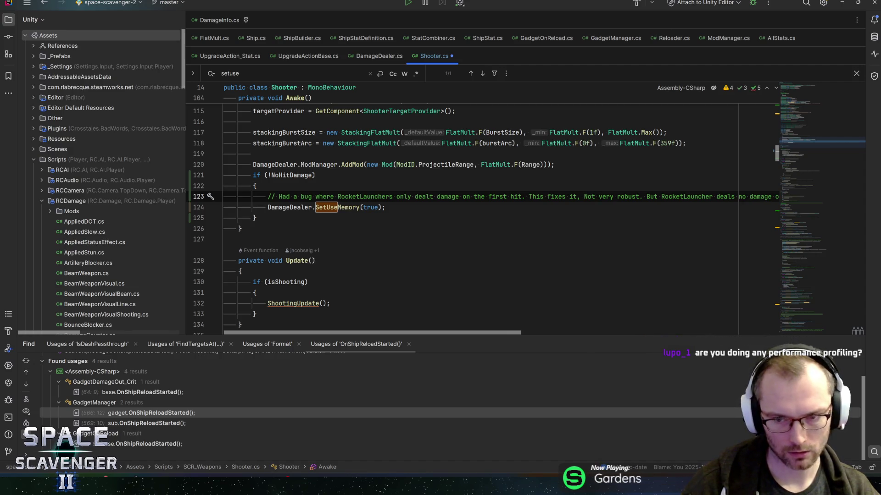
key(BackSpace)
key(BackSpace)
key(BackSpace)
text(not)
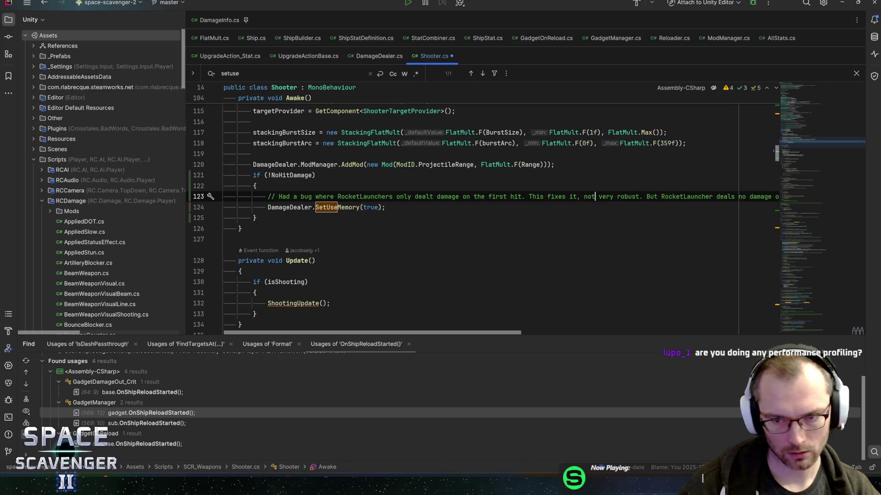
text( though)
key(Right)
key(Right)
key(Return)
key(End)
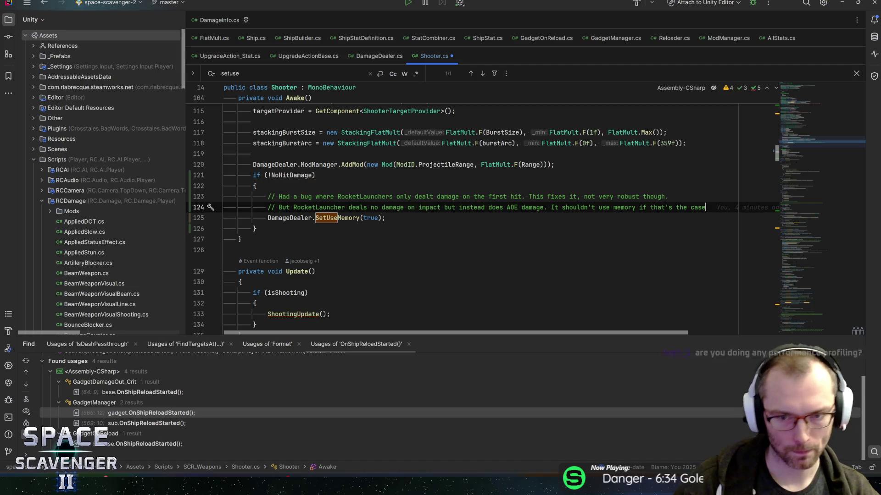
click(386, 218)
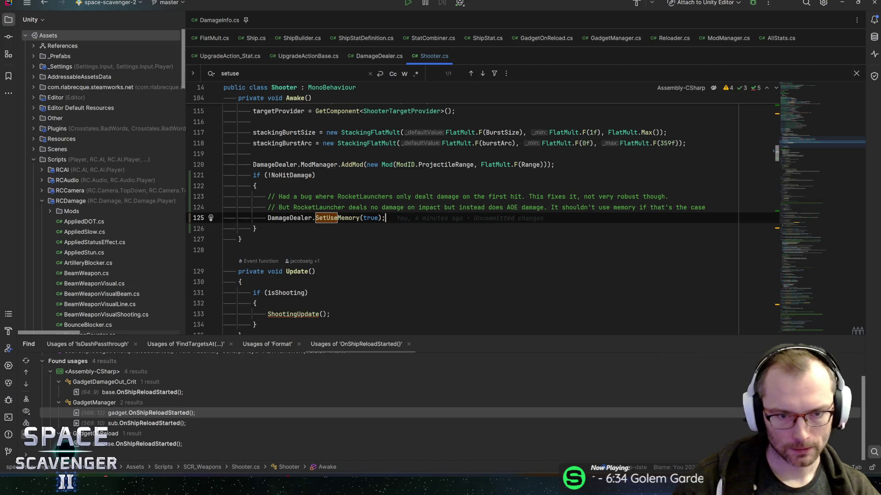
Step: Save Shooter.cs so Unity picks up the change
key(ctrl+s)
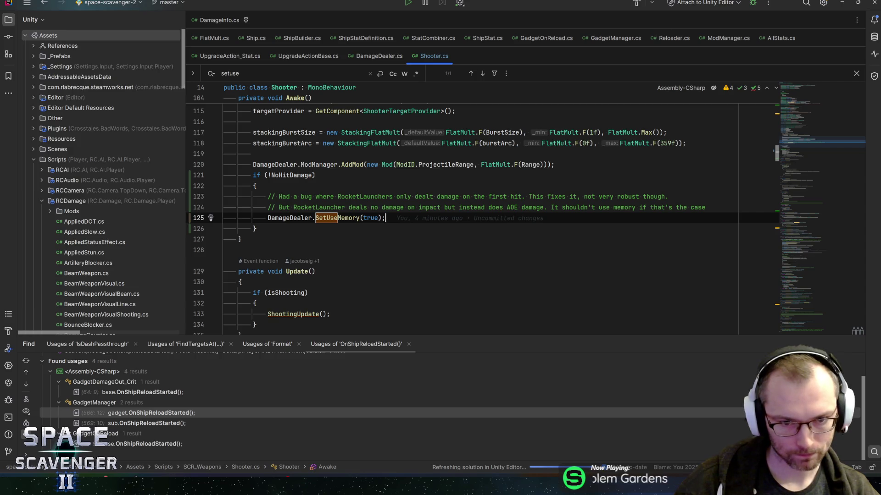
click(290, 208)
click(385, 218)
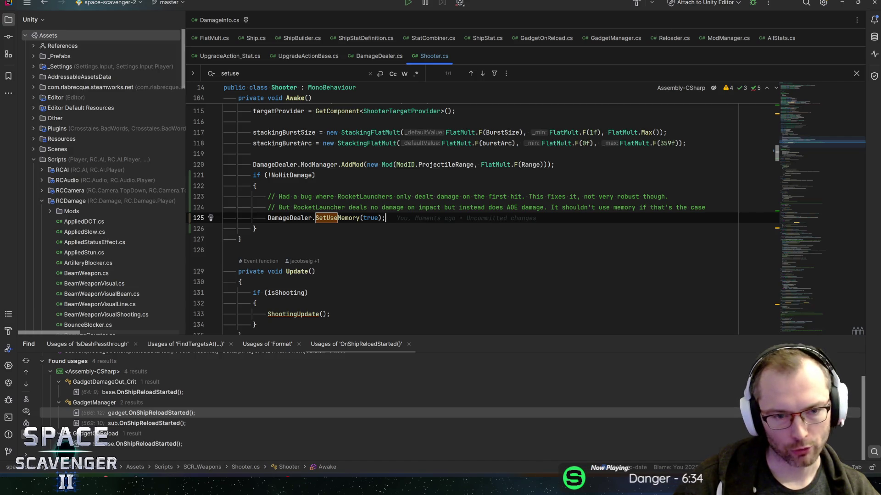
click(256, 228)
Step: Glance at the Shooter.cs diff in GitHub Desktop, then return to the Unity editor's scene view
key(alt+Tab)
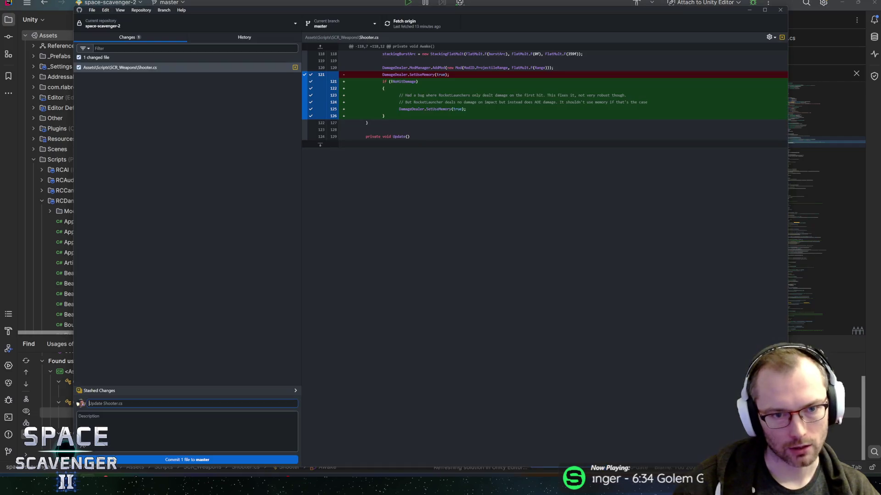
key(alt+Tab)
key(alt+shift+Tab)
key(alt+Tab)
key(alt+Tab)
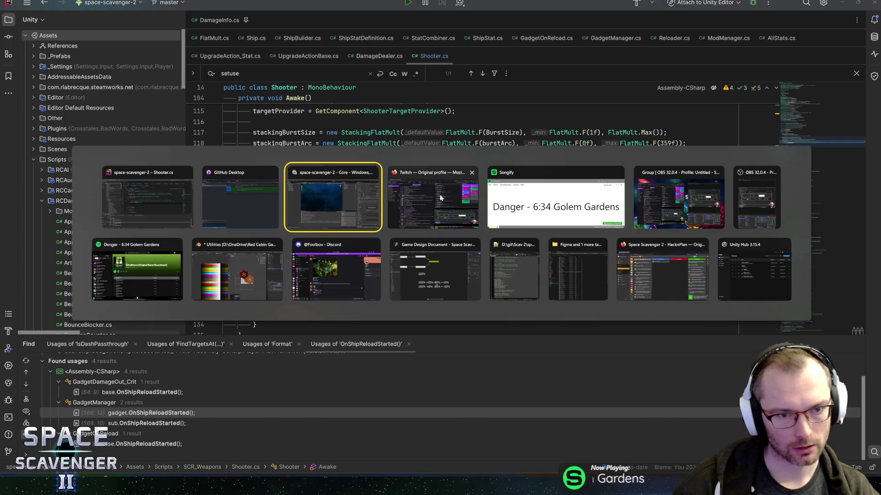
mouse_move(413, 92)
mouse_down()
mouse_move(401, 75)
mouse_move(384, 112)
mouse_move(387, 98)
mouse_move(359, 134)
mouse_move(369, 131)
mouse_up()
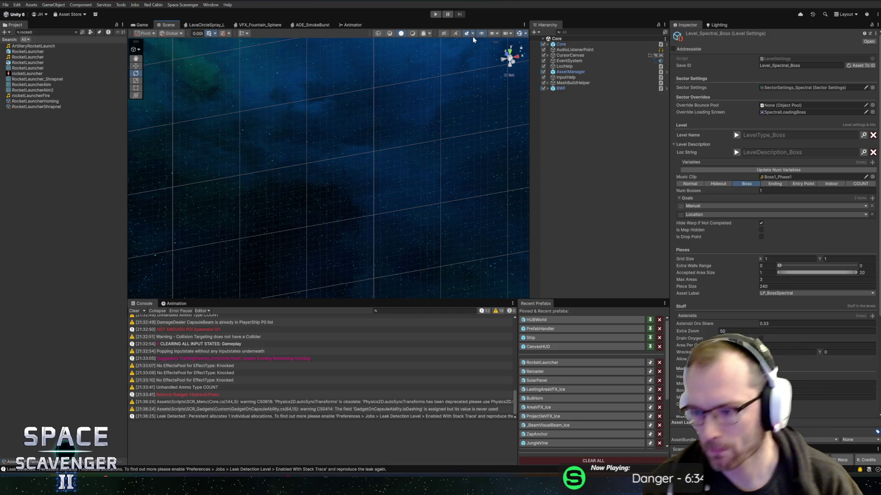
Step: Playtest the Shooter.cs change by attaching the pink module to the ship, then stop Play mode
mouse_move(470, 62)
mouse_down()
mouse_move(427, 161)
mouse_move(450, 154)
mouse_move(414, 137)
mouse_move(391, 88)
mouse_move(379, 105)
mouse_move(401, 112)
mouse_move(372, 48)
mouse_up()
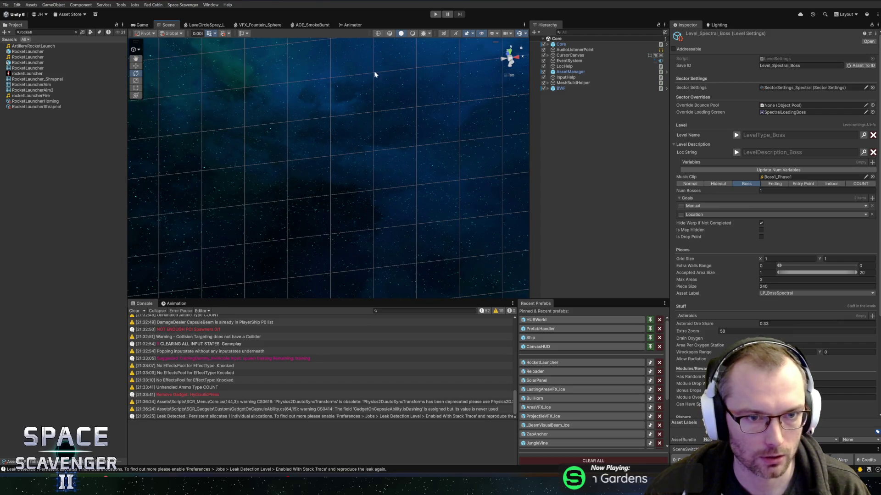
click(434, 15)
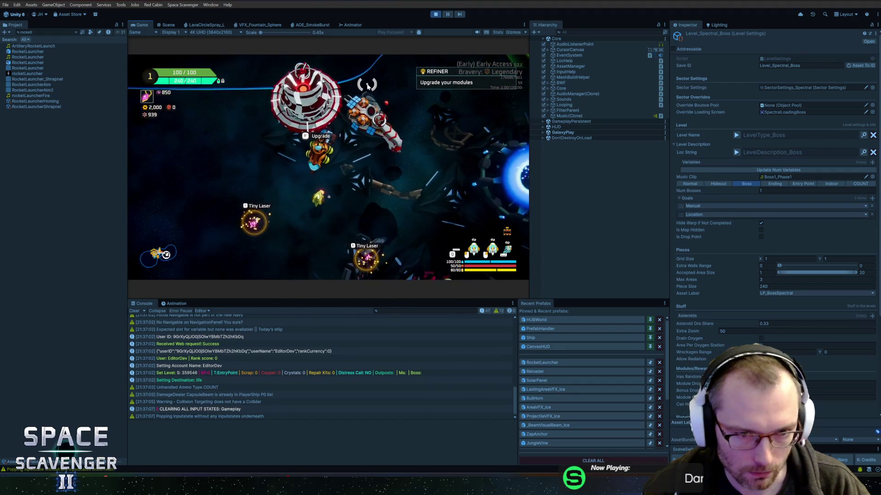
key(f)
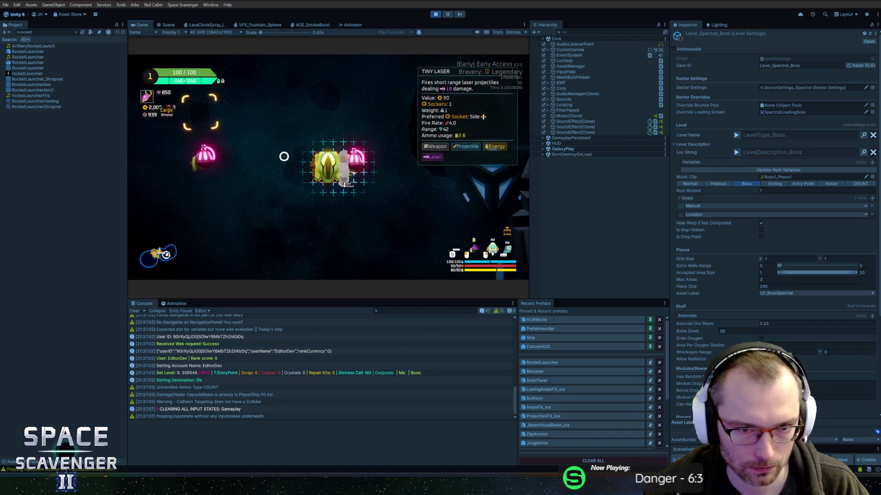
click(291, 166)
key(Escape)
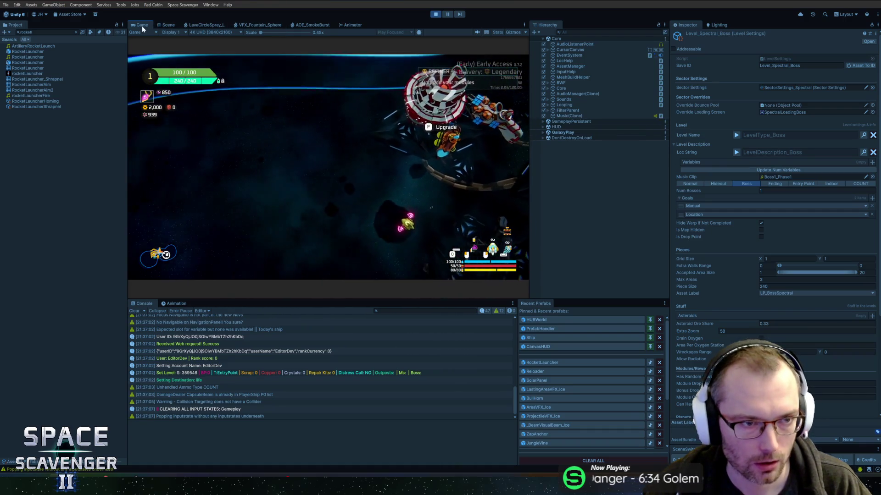
key(shift+space)
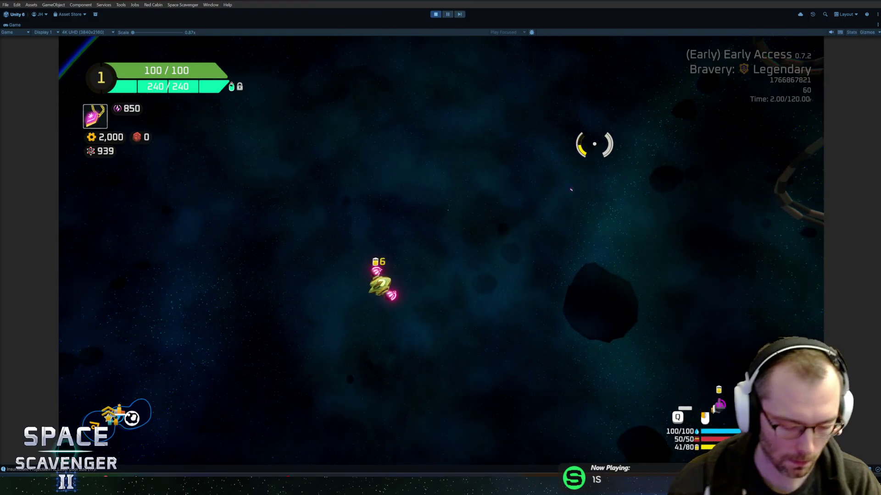
key(ctrl+p)
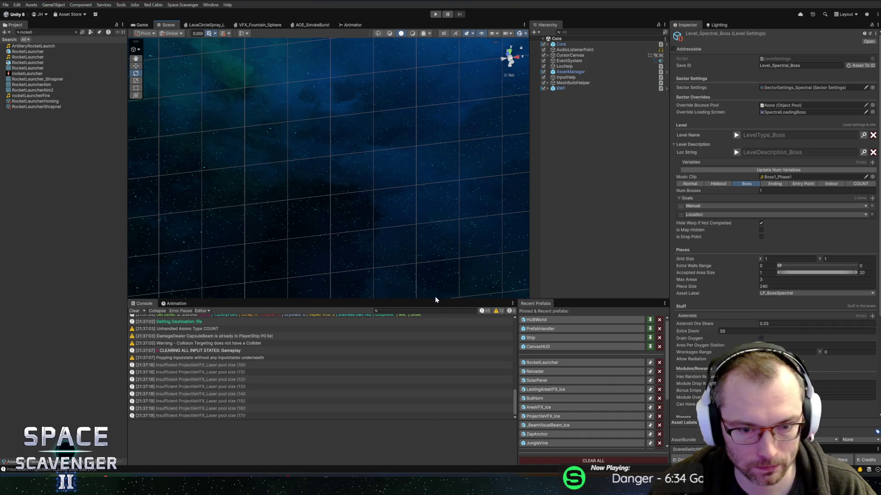
Step: Clear the Console log and project asset search, then switch to GitHub Desktop's pending commit
click(135, 302)
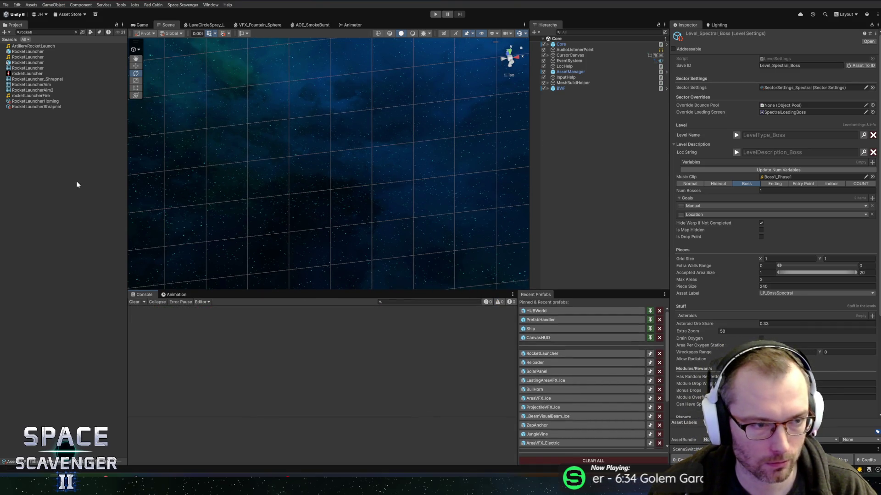
click(76, 32)
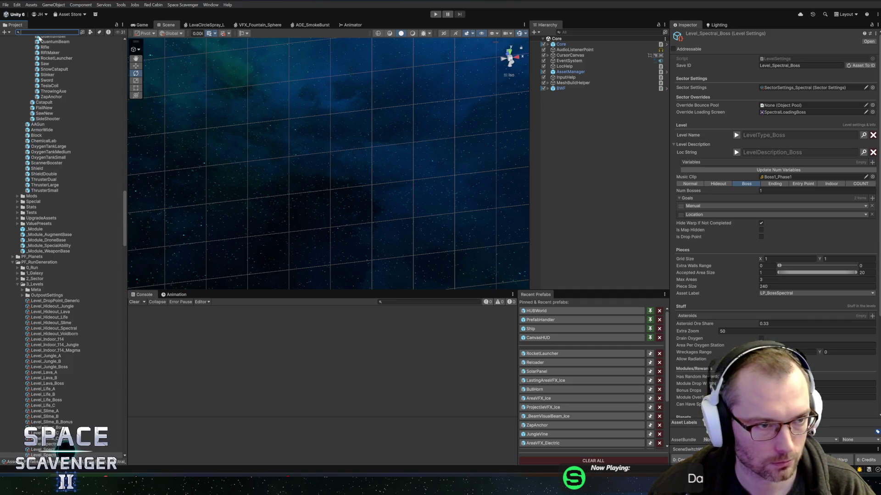
text(k)
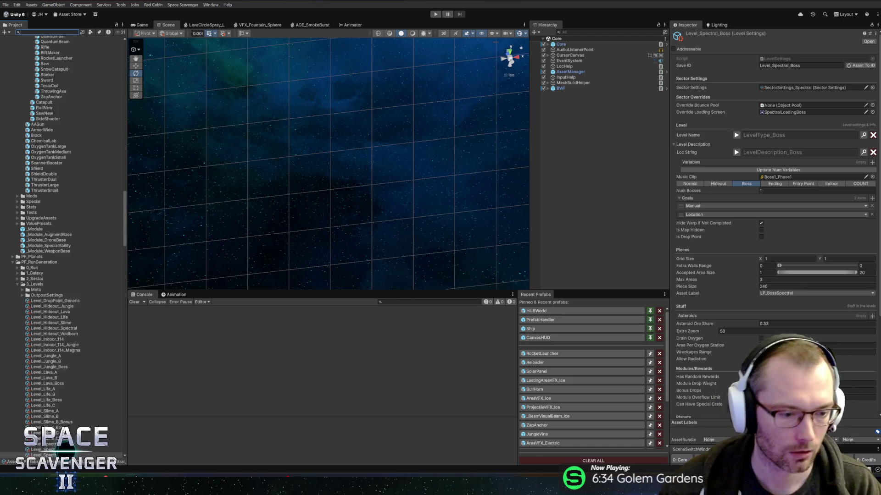
key(alt+Tab)
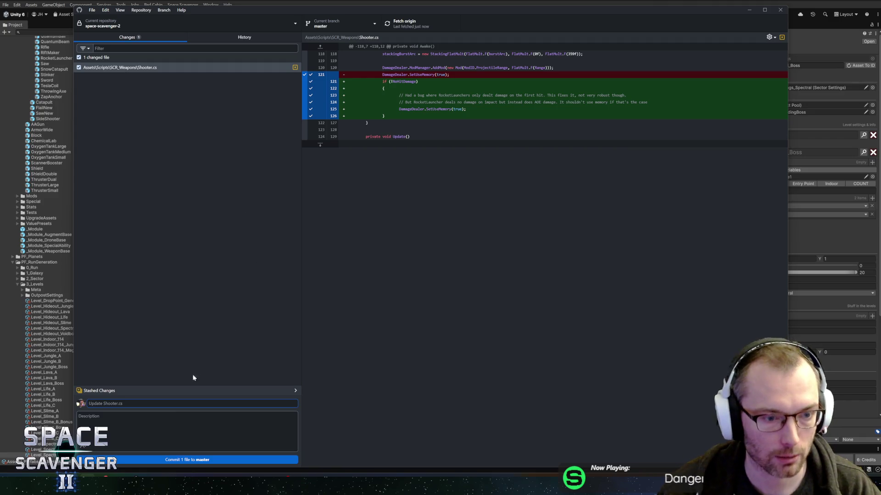
Step: Write a commit summary describing the fixed RocketLauncher bug
text(Fix)
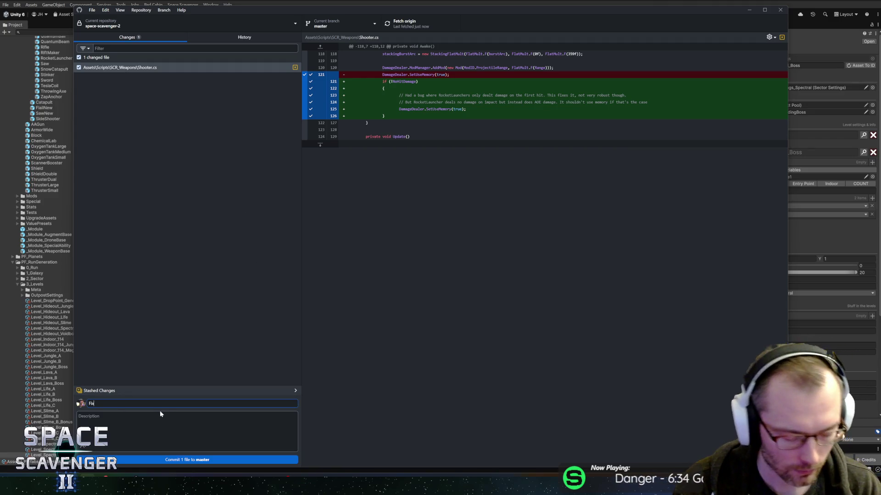
text(ed RocketLauncher bug on)
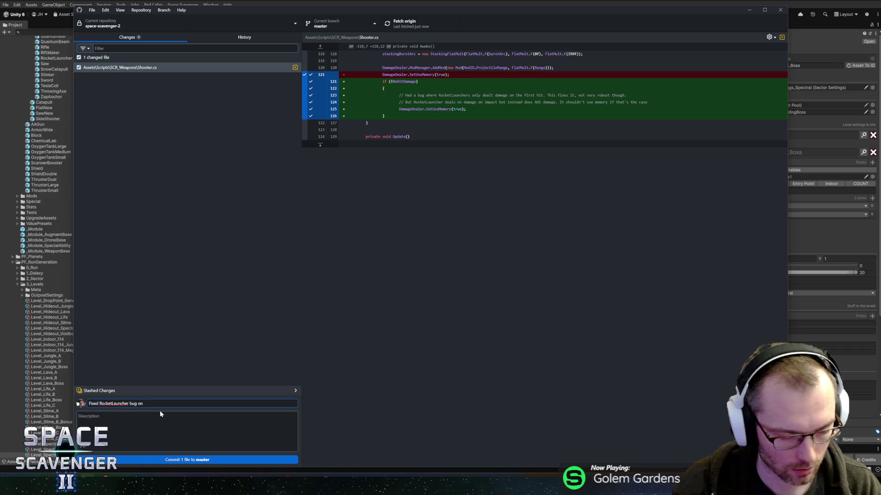
key(ctrl+BackSpace)
key(ctrl+BackSpace)
text(bug with er)
key(BackSpace)
key(BackSpace)
text(RocketL)
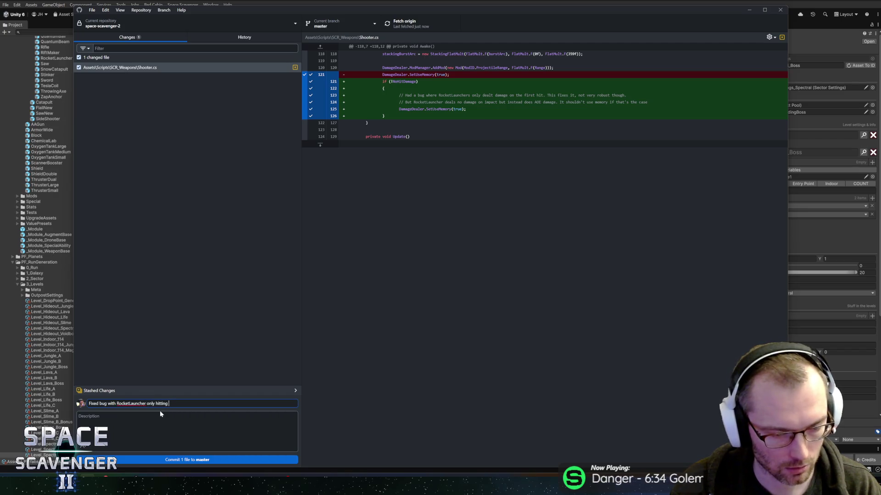
text(target once.)
Step: Commit Shooter.cs to master, push to origin, and return to Unity
click(184, 459)
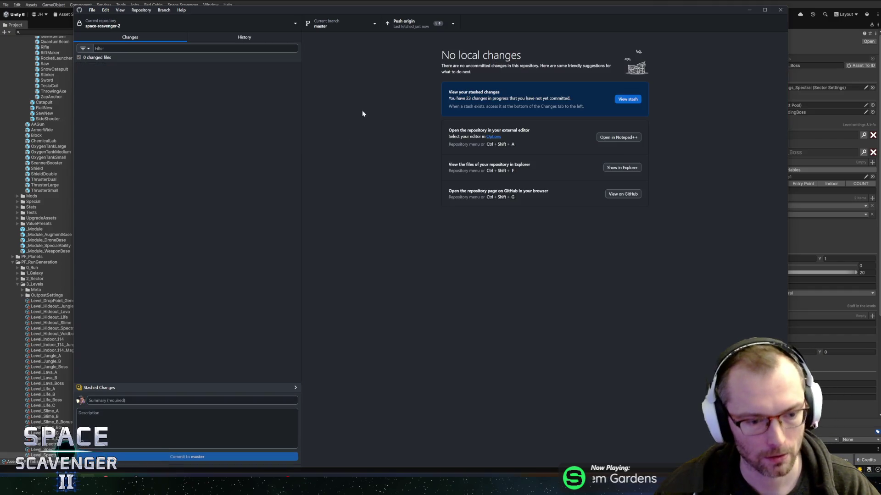
click(415, 25)
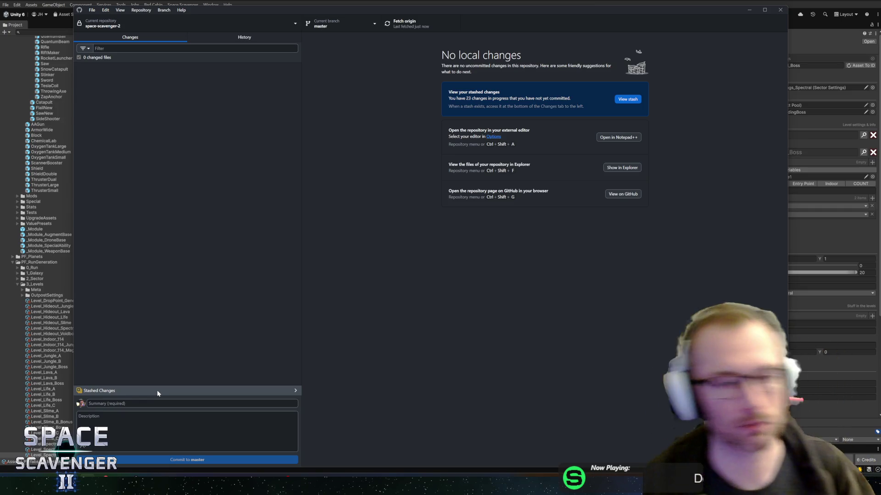
key(alt+Tab)
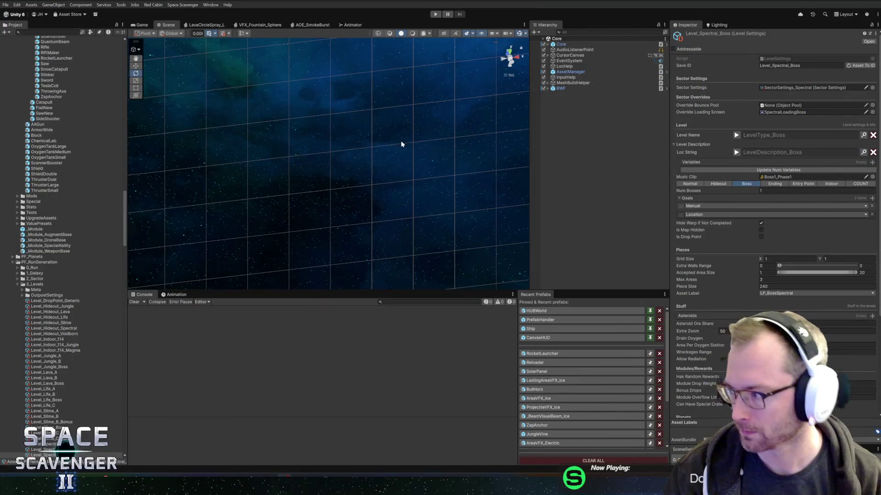
Step: Collapse 3_Levels, start Play mode with a maximized game view, and show the Offense stats panel
click(29, 290)
key(Left)
key(Left)
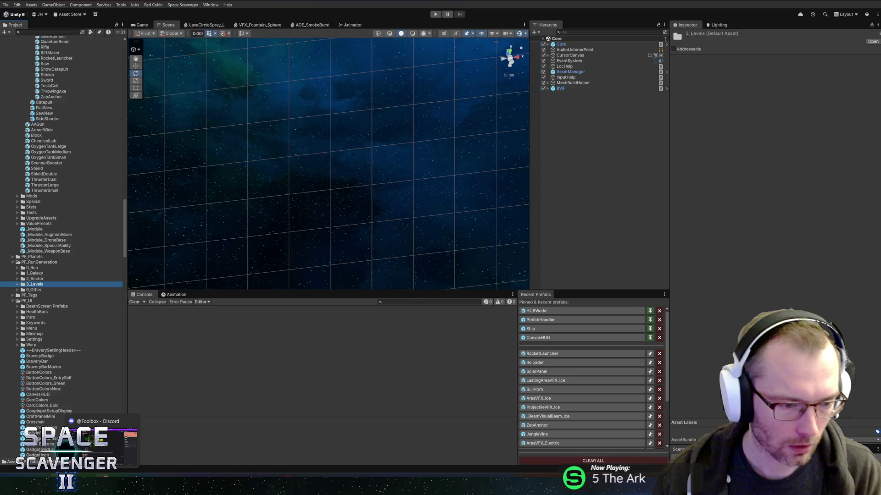
click(437, 15)
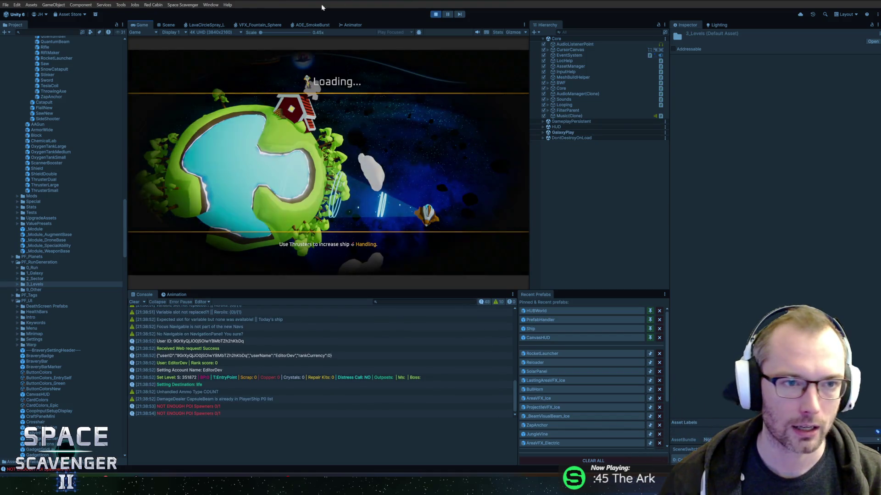
double_click(149, 26)
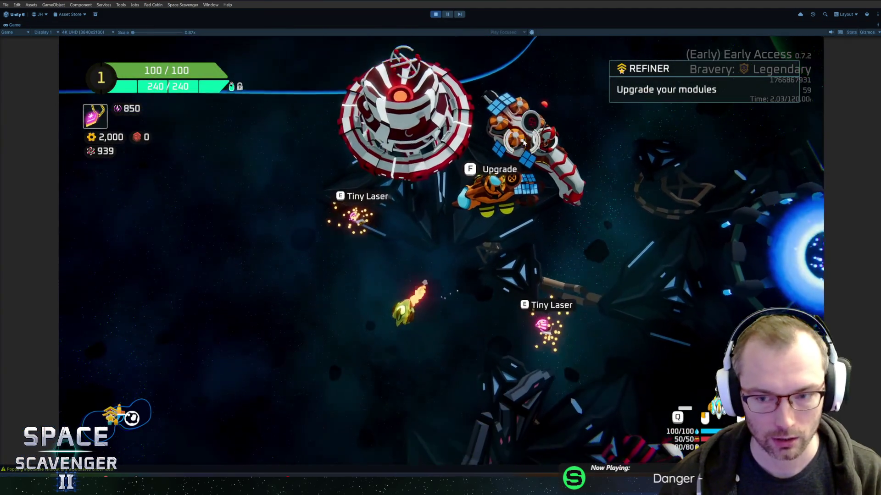
key(w)
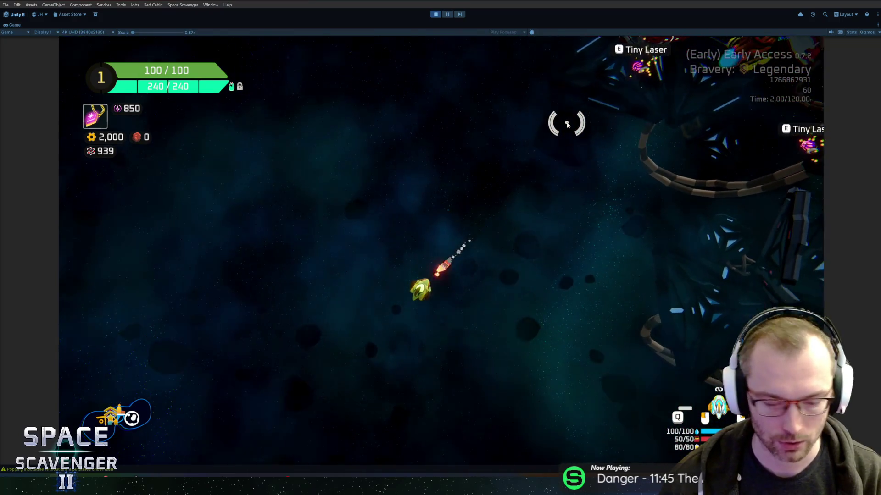
key(Tab)
click(152, 217)
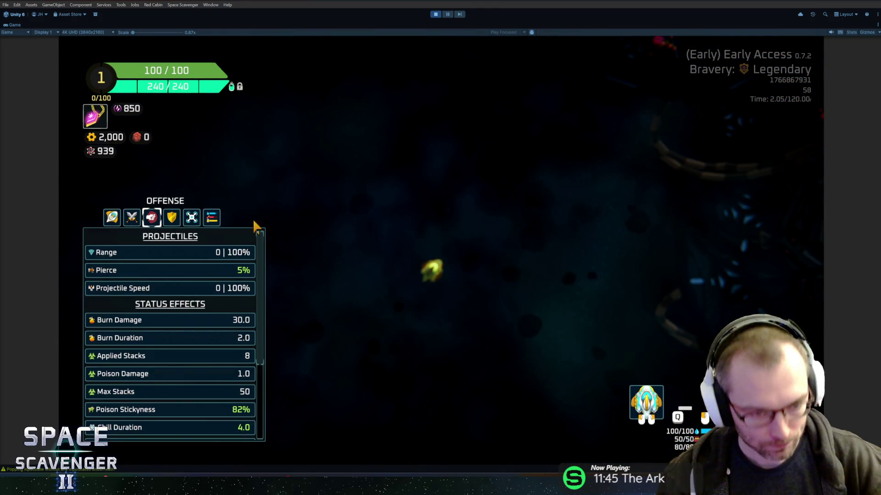
Step: Re-maximize the Game view, scroll the stat list, and reveal Range's 'Range of all projectiles' description
mouse_move(186, 255)
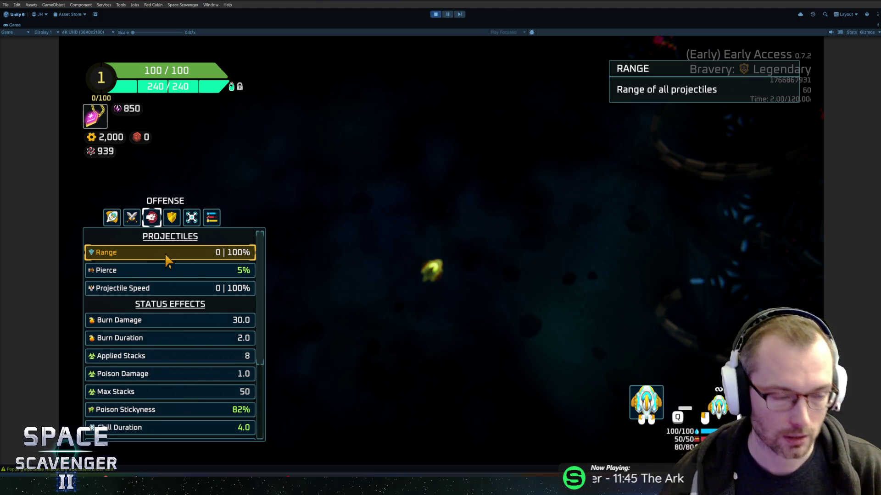
double_click(13, 24)
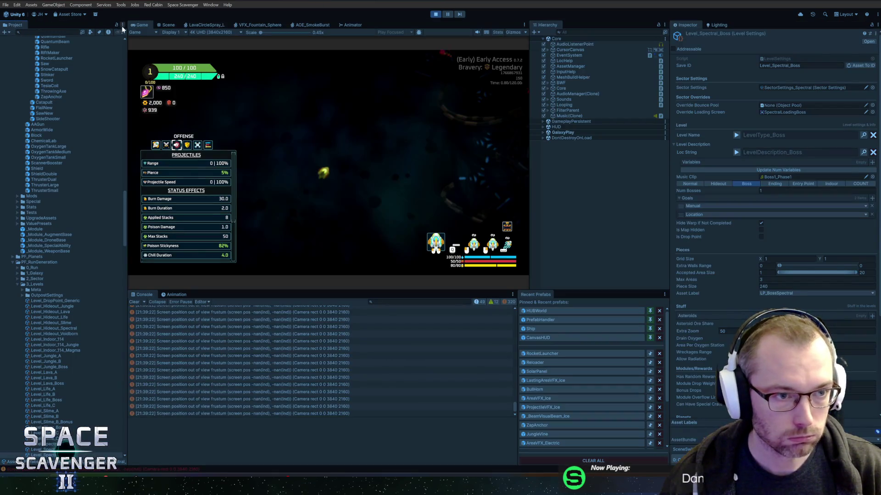
double_click(137, 26)
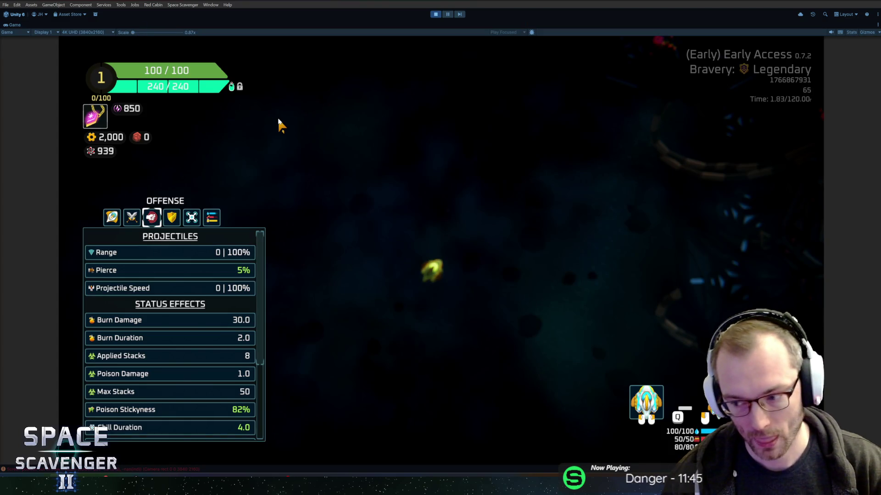
scroll(175, 280, down, 4)
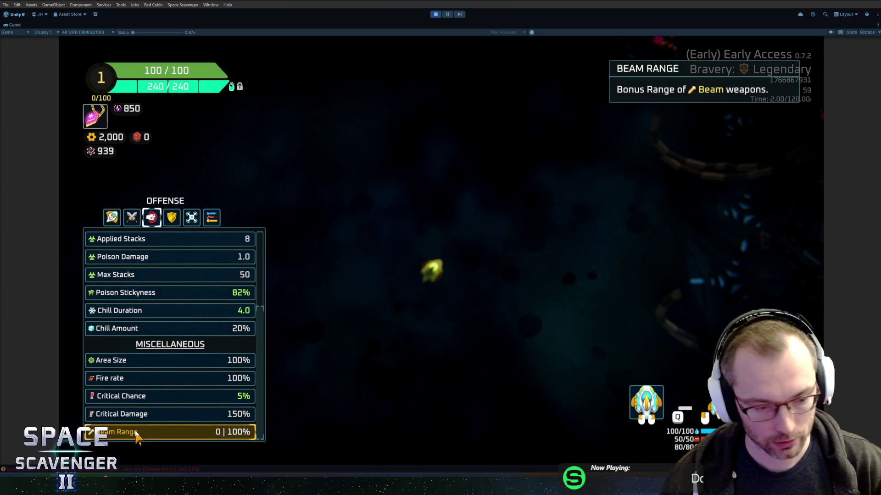
scroll(137, 431, up, 5)
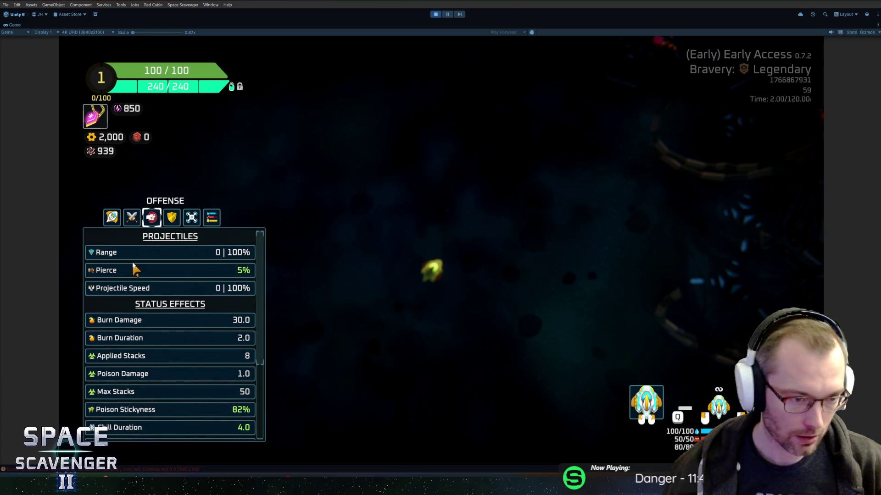
mouse_move(127, 250)
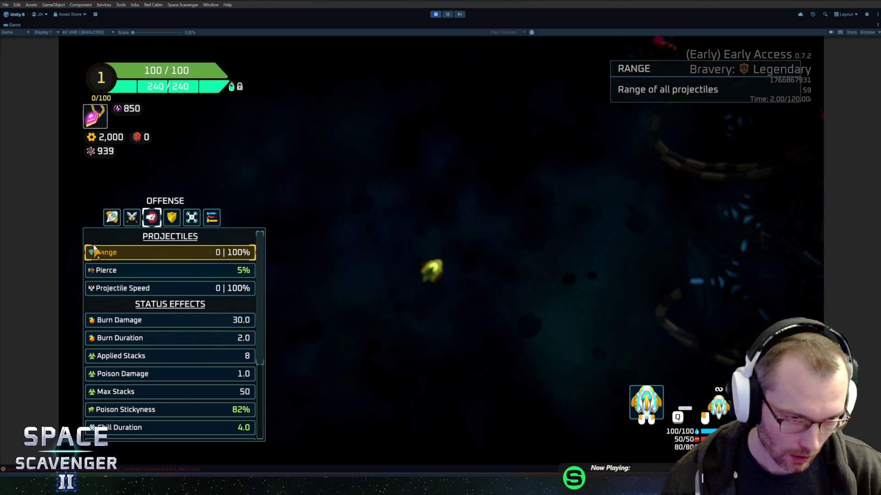
mouse_move(87, 249)
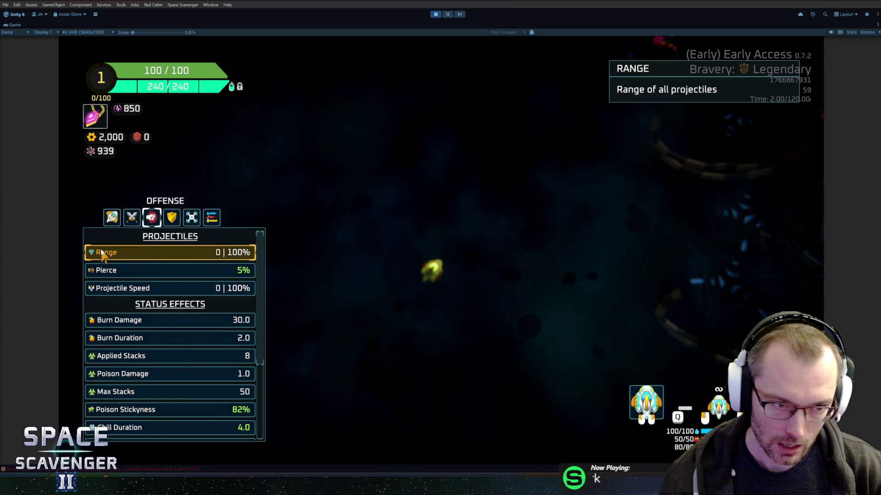
mouse_move(98, 272)
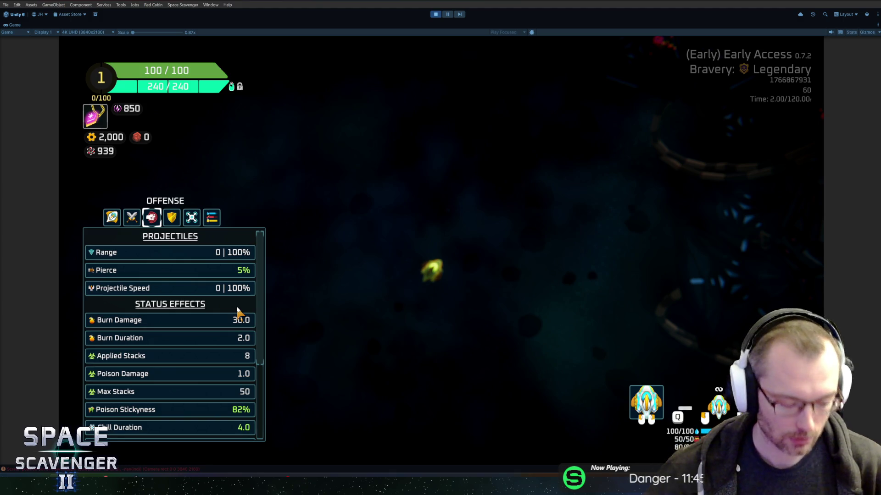
key(Escape)
Step: Spawn a flail with 'spawn flail' and drag it onto the left of the ship
key(grave)
text(spawn flail)
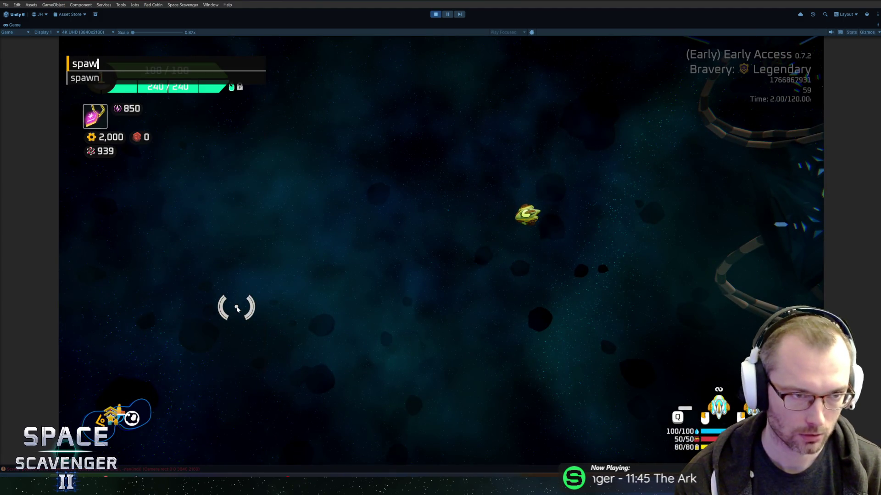
key(Return)
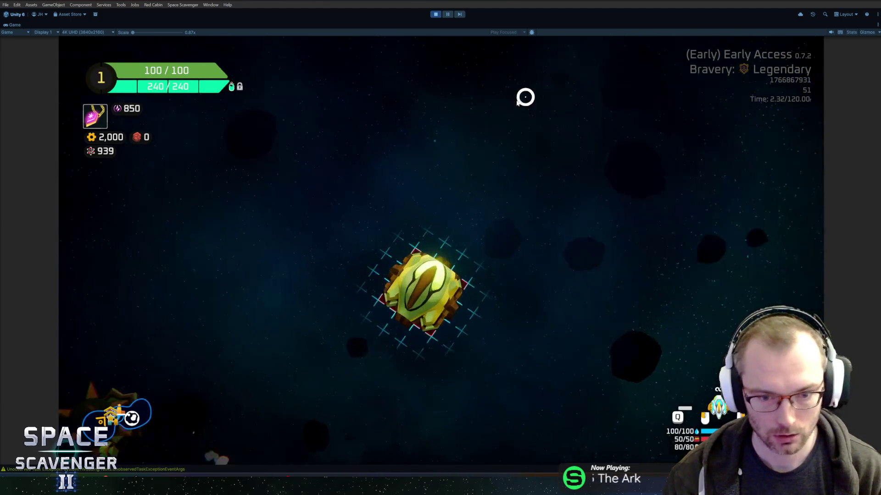
drag(196, 248, 433, 248)
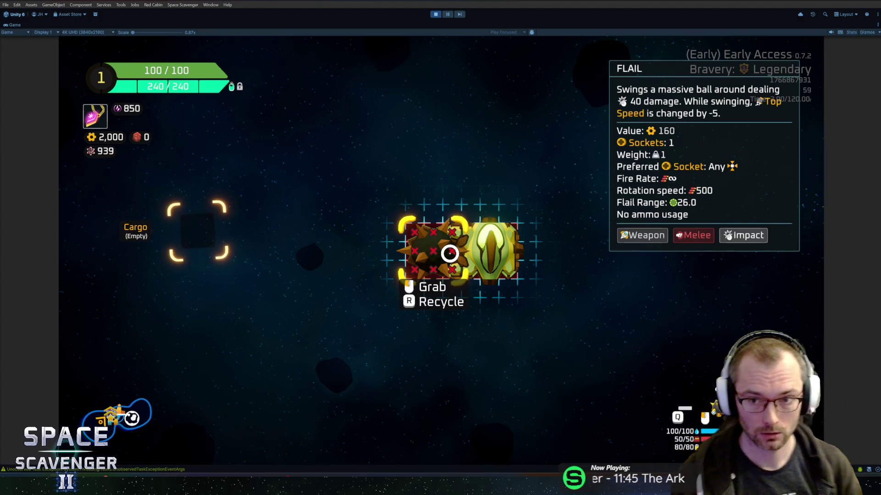
Step: Spawn an Artillery item with the 'spawn artillery' debug command and place it on the ship grid
key(grave)
text(s)
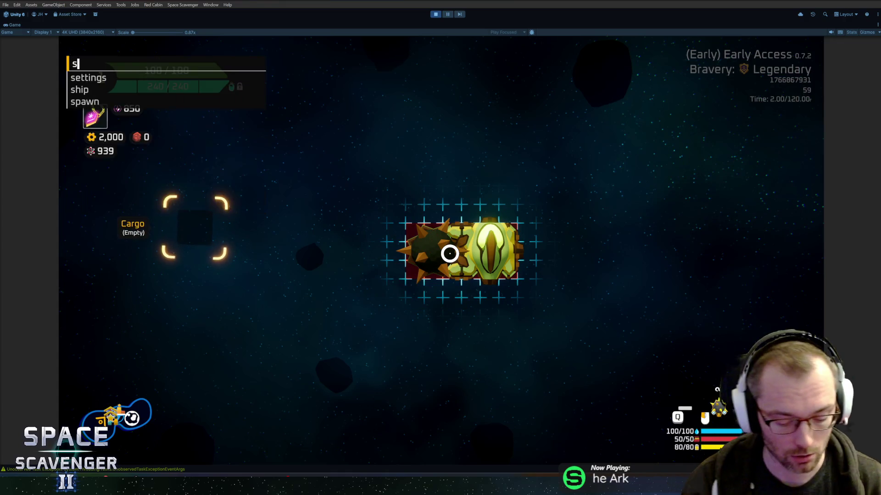
text(pawn artillery)
key(Return)
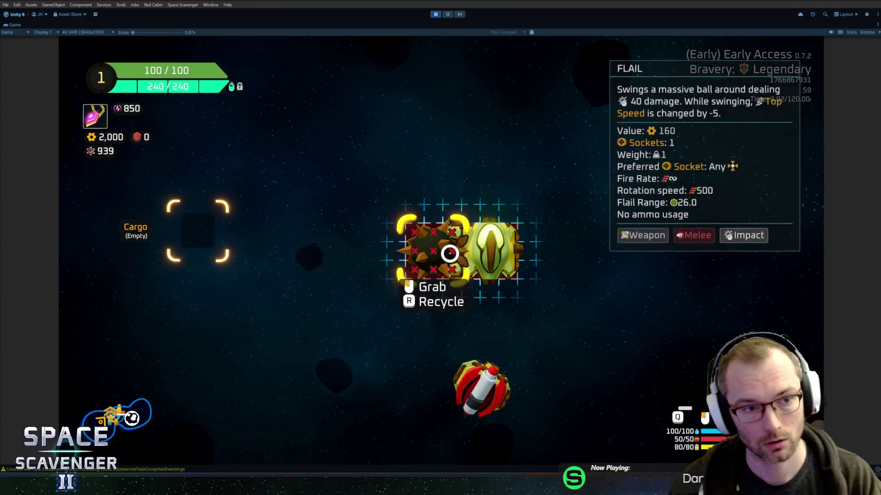
key(e)
mouse_move(211, 225)
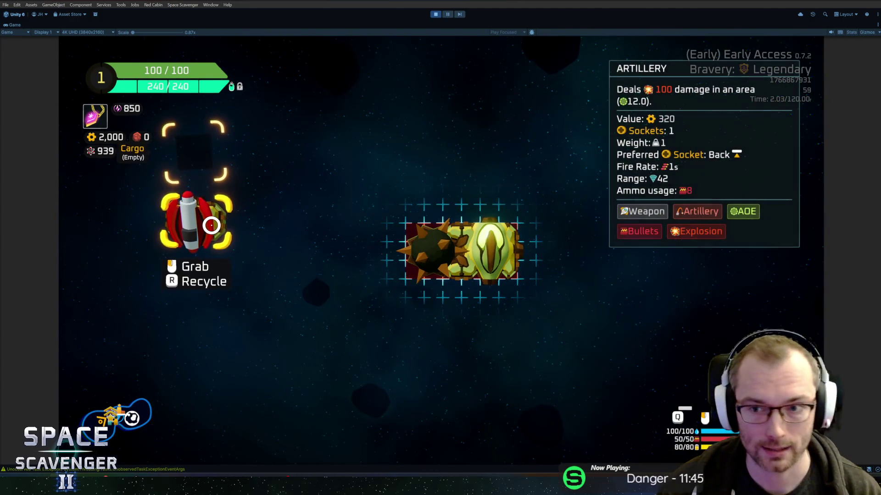
click(211, 226)
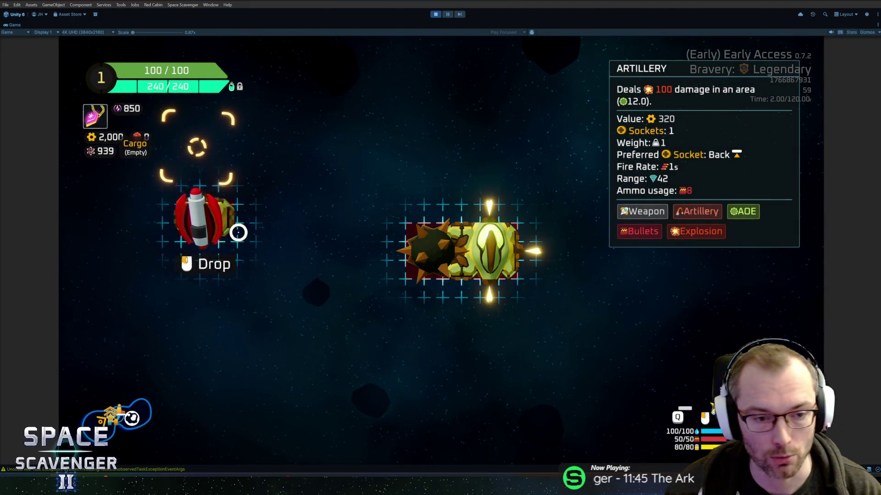
click(497, 262)
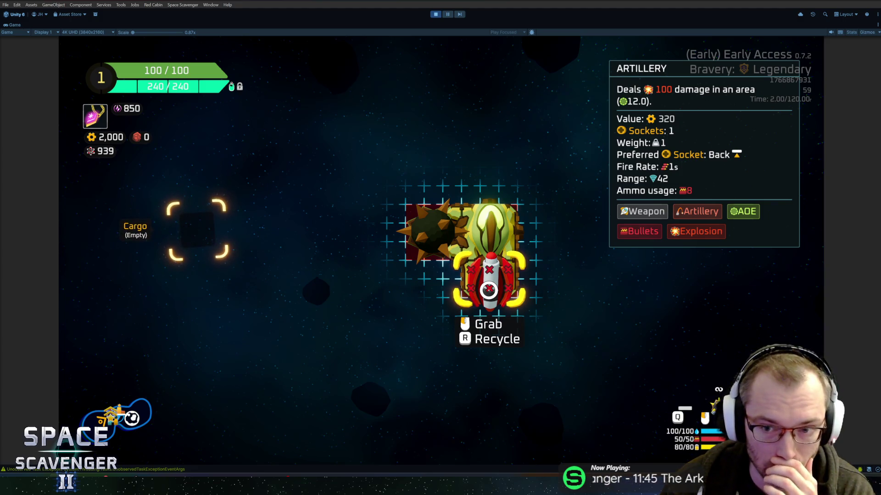
Step: Stop the playtest, review the logged errors in the enlarged Console, clear them, and return to Rider
key(ctrl+p)
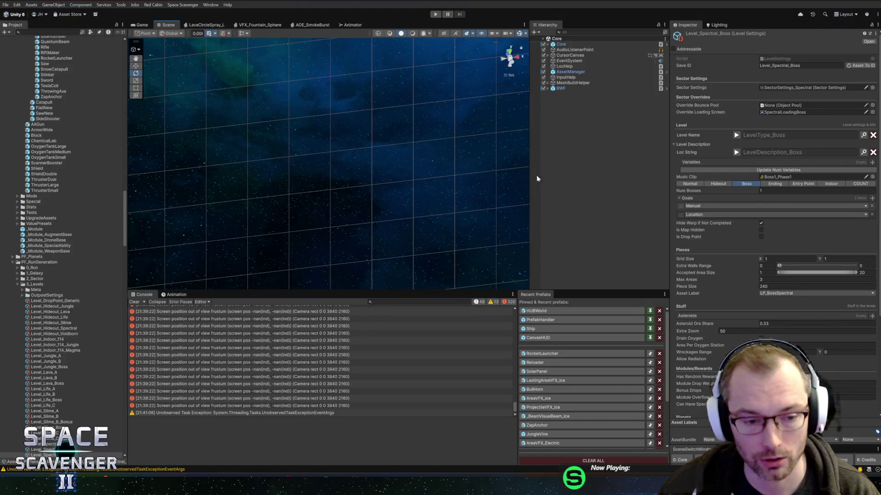
key(shift+space)
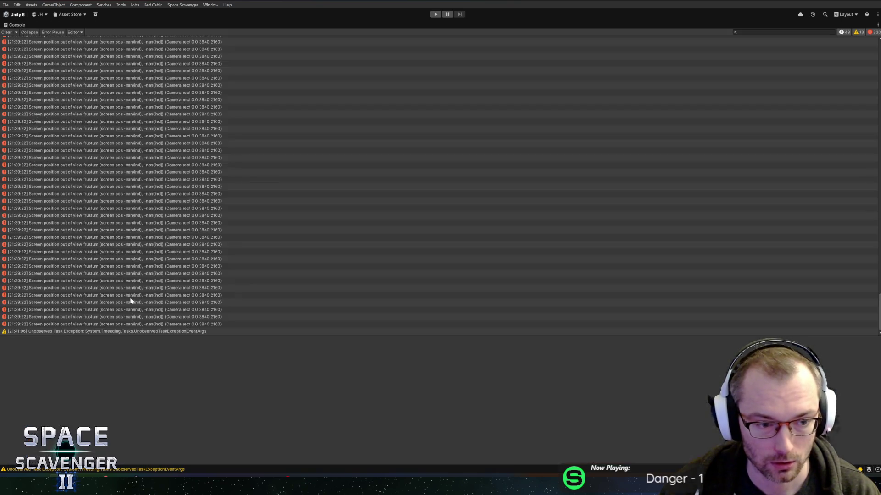
double_click(18, 23)
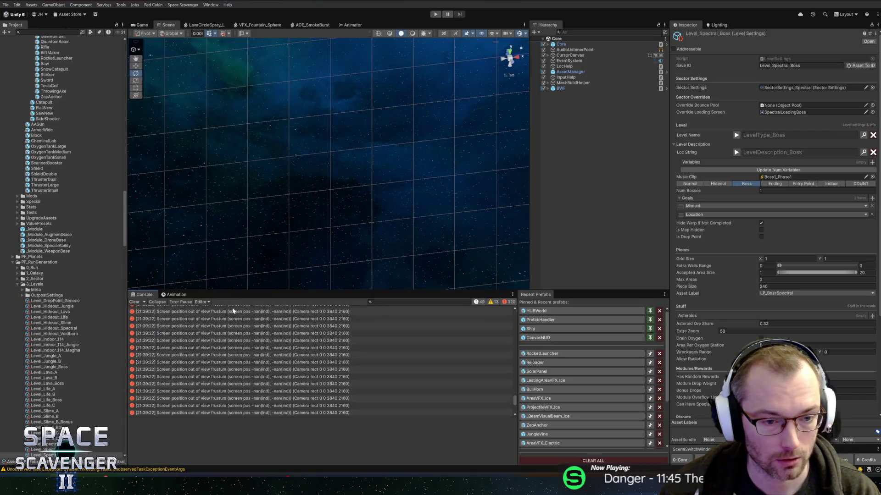
click(134, 302)
key(alt+Tab)
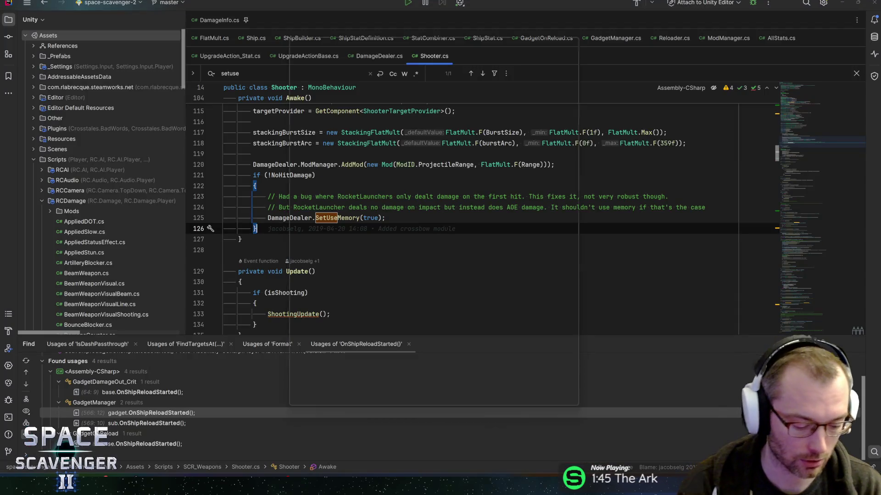
Step: Open Shooter.cs and search it for 'descr' and 'stat' code
key(ctrl+n)
text(shoi)
key(BackSpace)
text(oter)
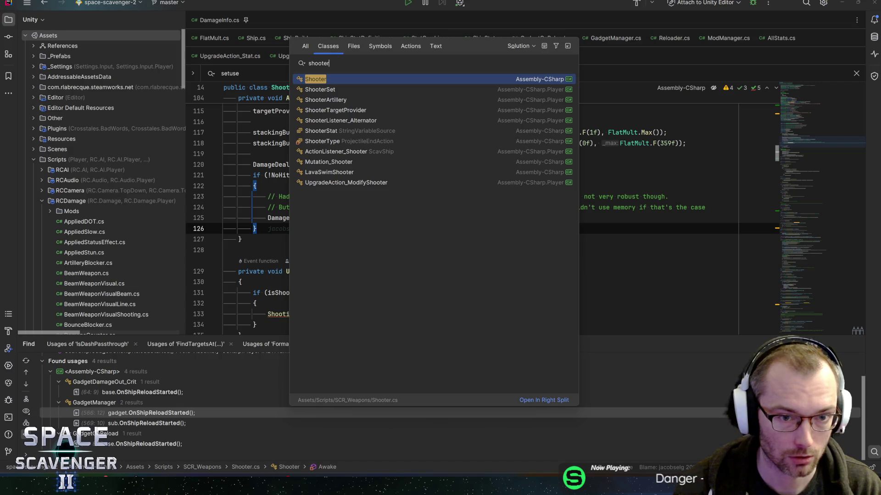
key(Return)
key(ctrl+f)
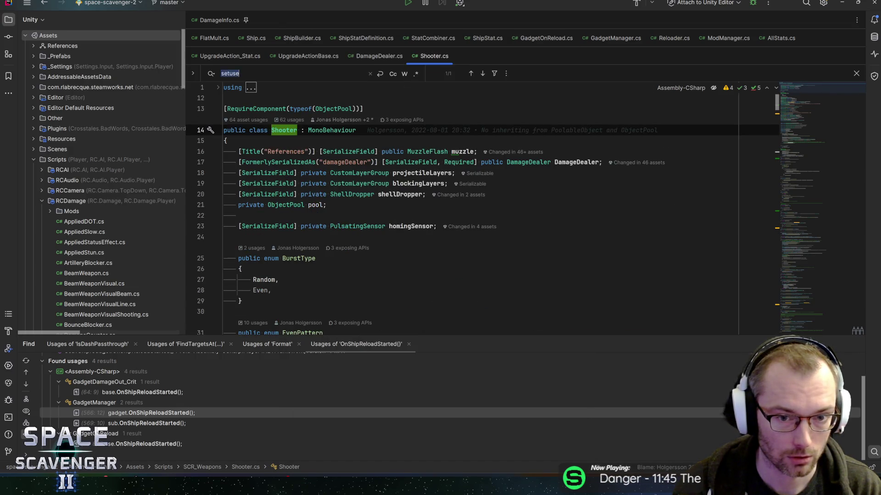
text(g)
key(BackSpace)
text(descr)
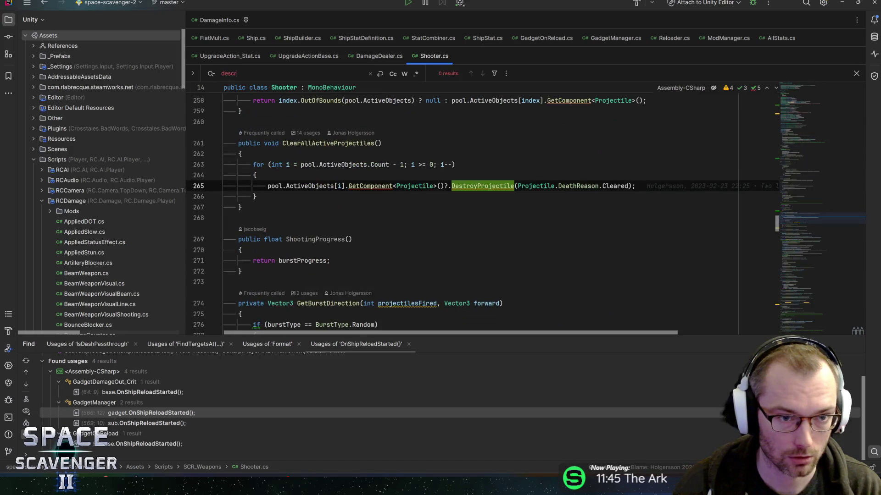
key(BackSpace)
key(BackSpace)
key(BackSpace)
text(stat)
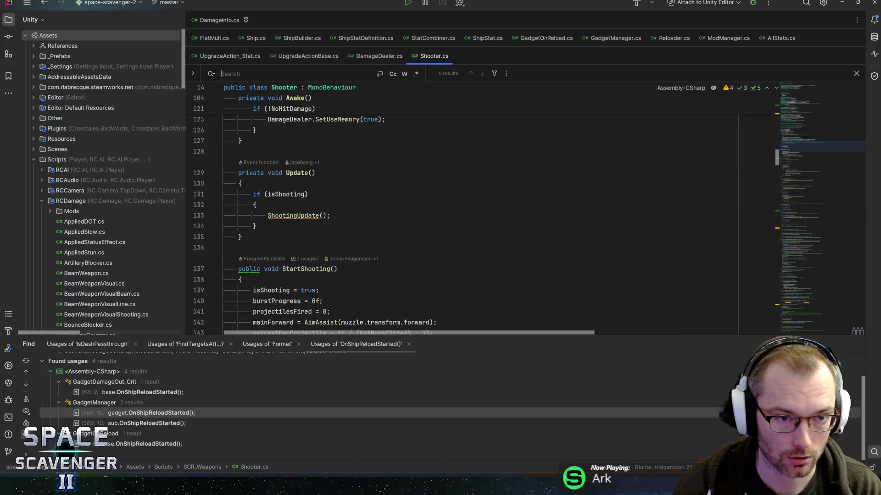
key(BackSpace)
key(BackSpace)
key(BackSpace)
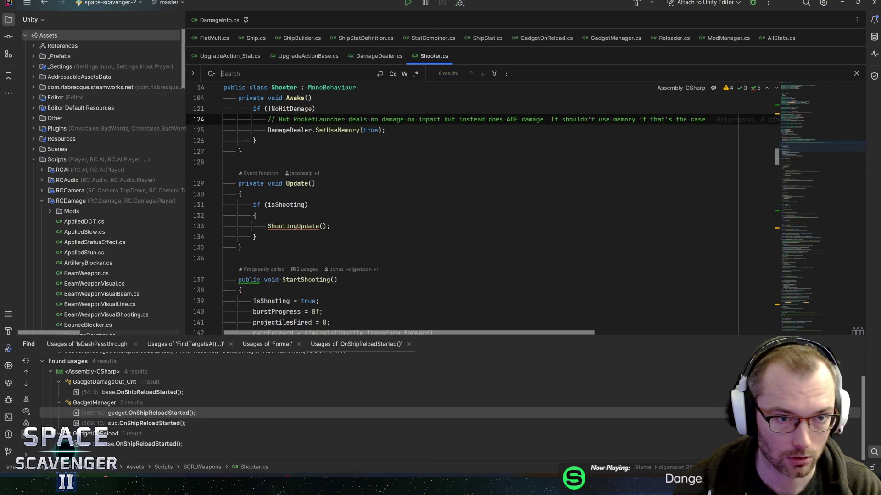
key(Escape)
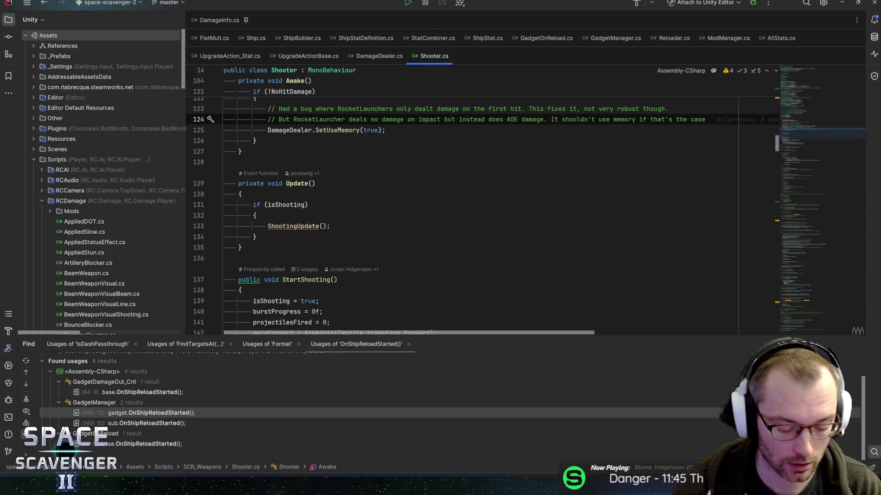
Step: Open ActionListener_Shooter.cs and search 'descriptio' to reach its GetDescription method
key(ctrl+n)
text(action_sho)
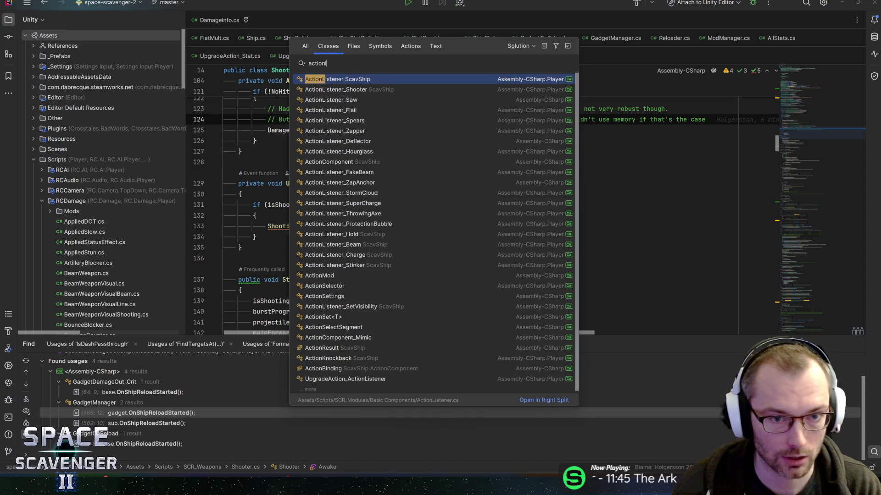
key(Return)
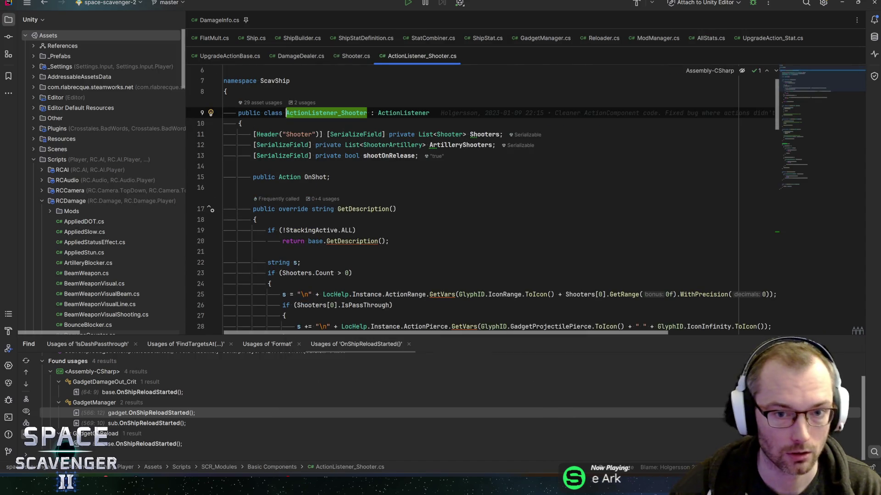
mouse_move(133, 489)
key(ctrl+f)
text(r)
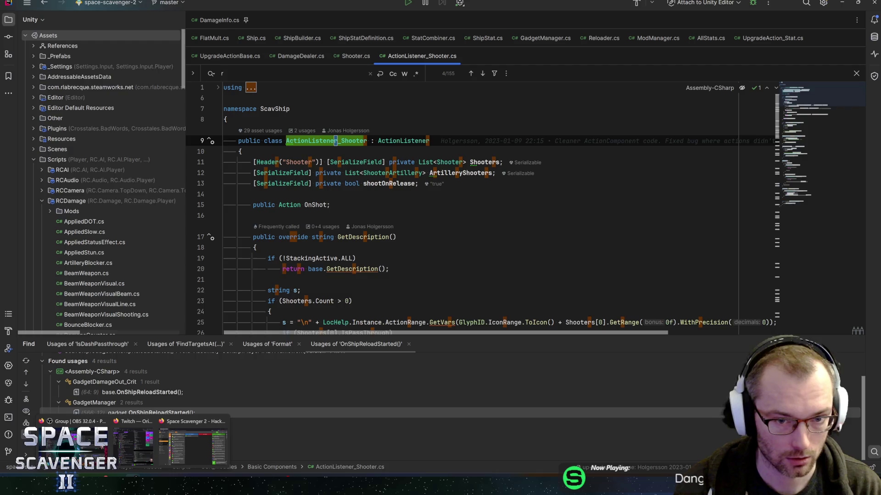
key(BackSpace)
text(descriptio)
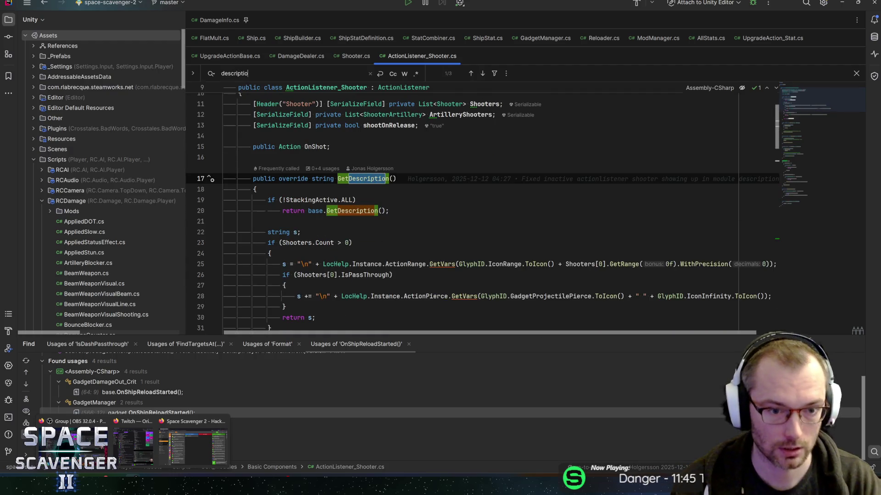
Step: Inspect the Shooters.Count branch on line 24 and highlight the ActionRange usages
click(269, 253)
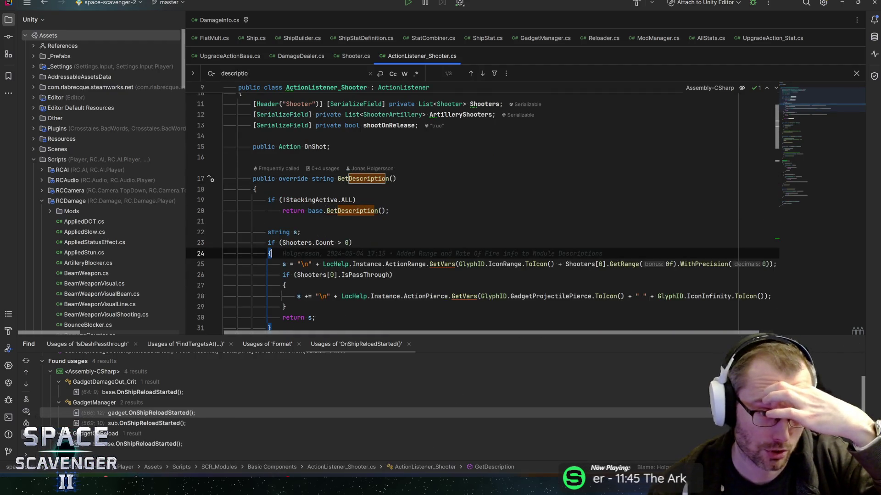
scroll(269, 253, down, 2)
scroll(404, 200, down, 2)
click(404, 200)
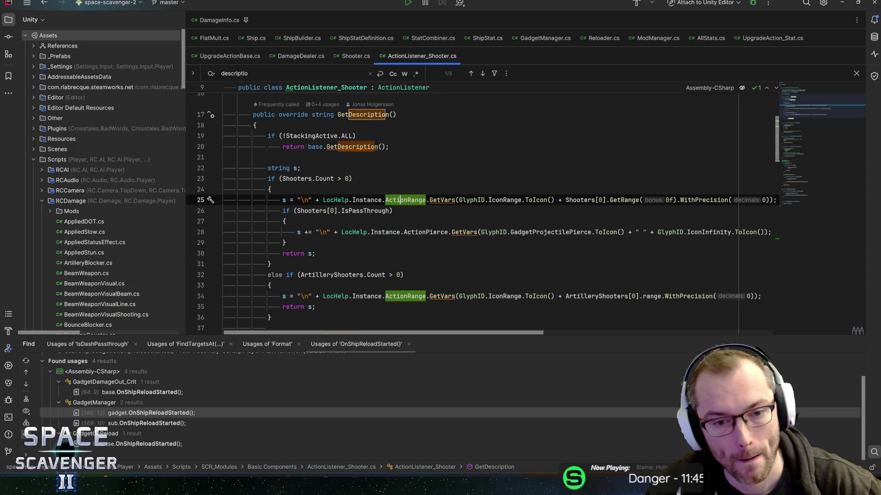
scroll(404, 200, down, 2)
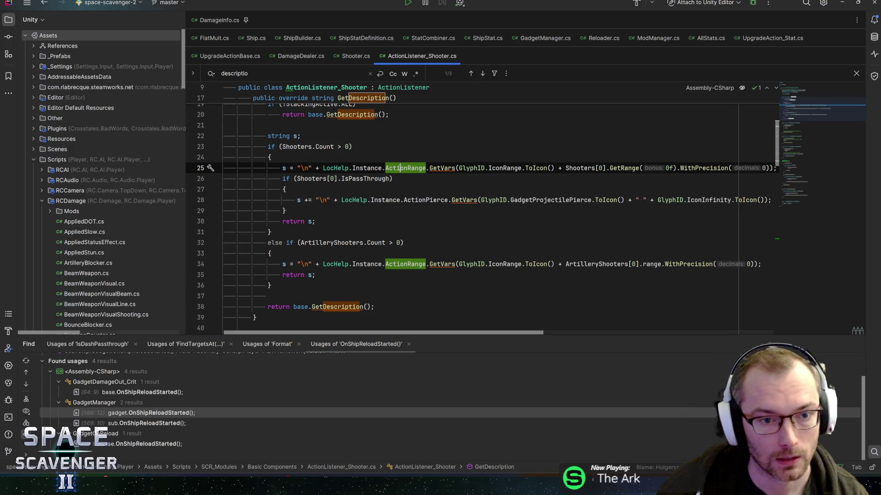
key(Down)
key(Down)
key(Down)
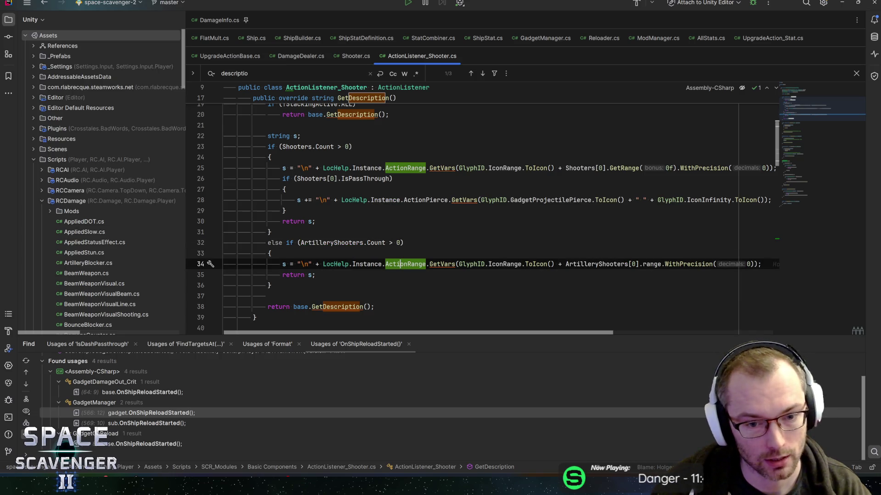
Step: Review the artillery range line 34, highlighting its GetVars, IconRange, Instance and ActionRange usages
mouse_move(367, 266)
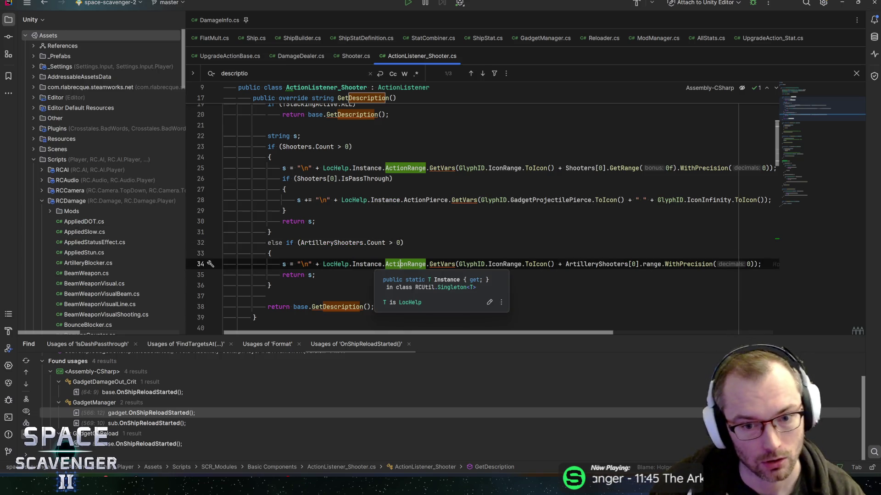
click(444, 264)
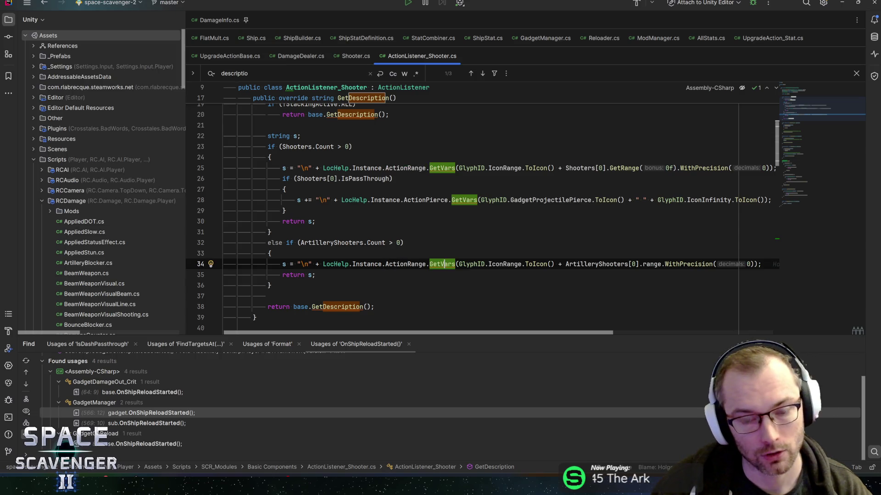
click(500, 264)
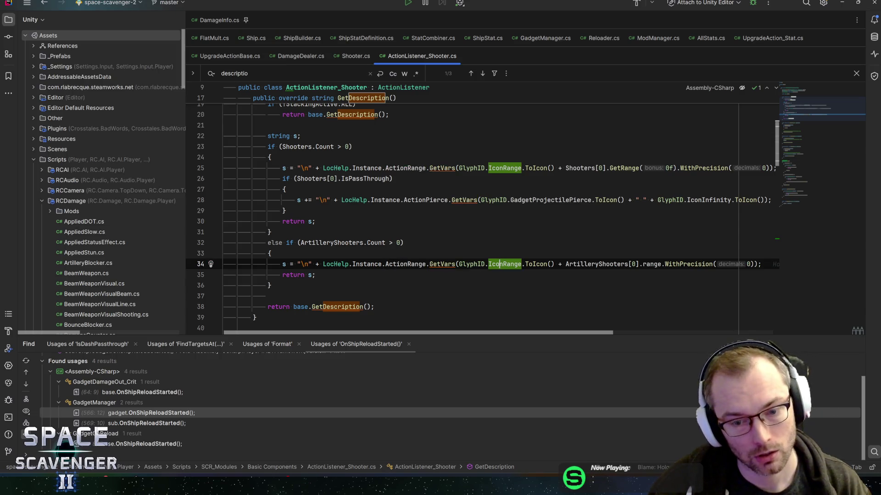
mouse_move(500, 264)
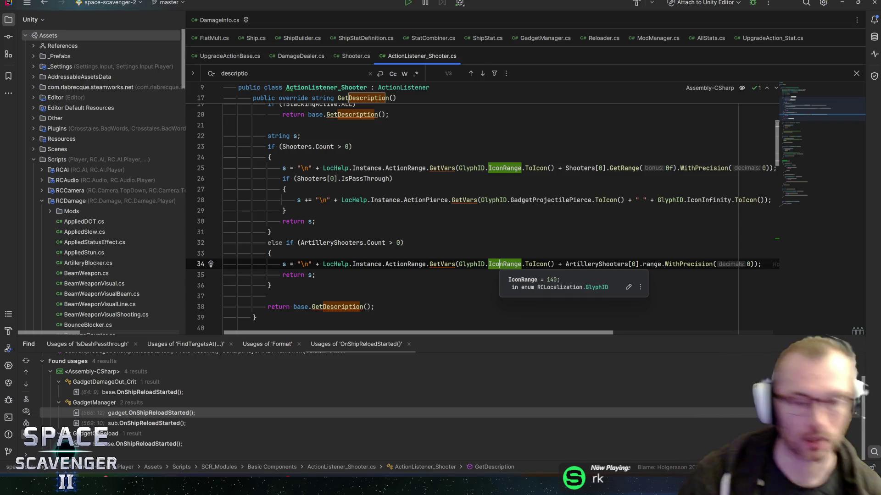
key(Escape)
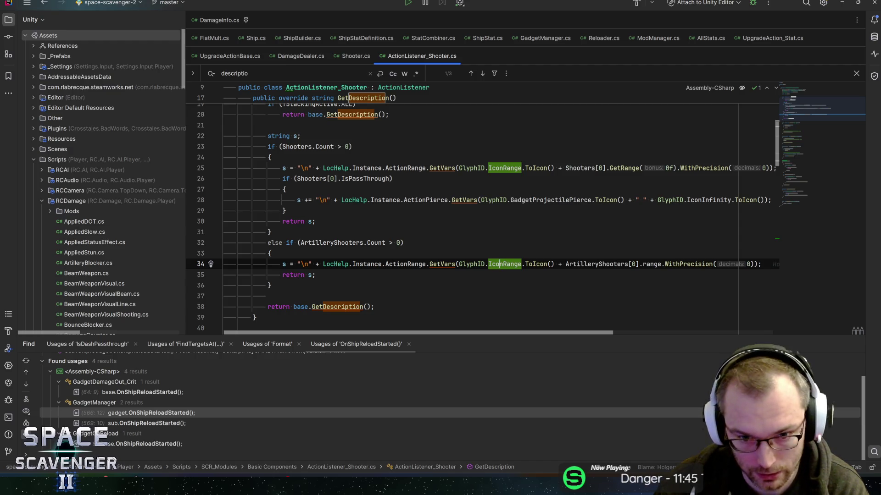
click(380, 264)
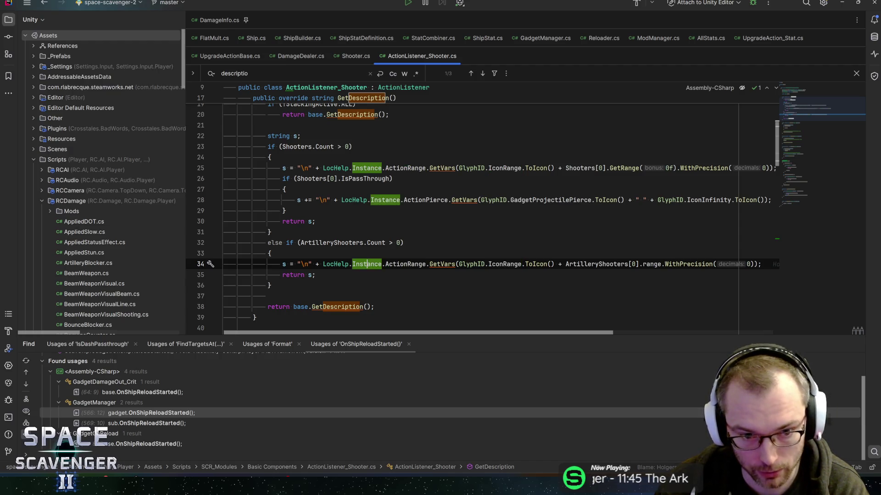
click(411, 265)
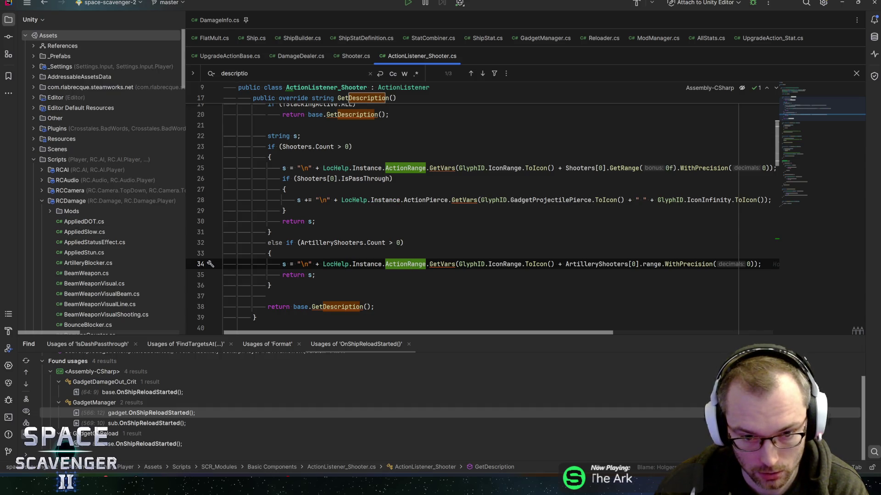
click(495, 264)
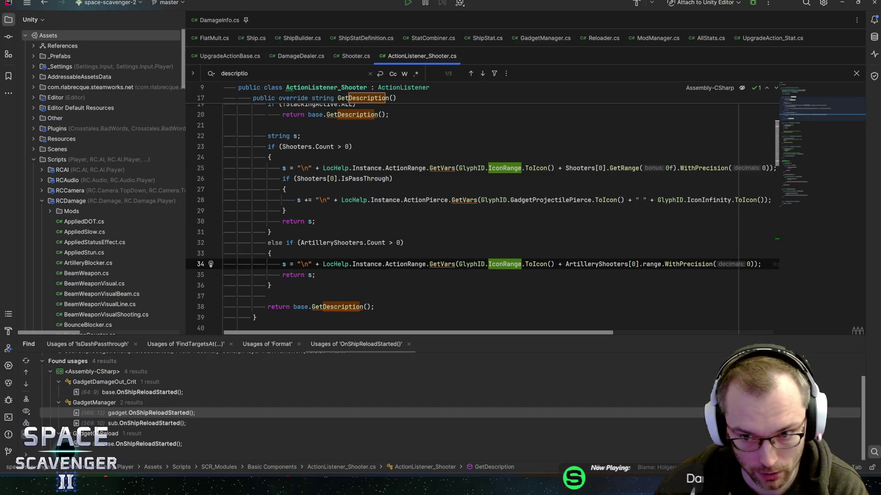
mouse_move(495, 263)
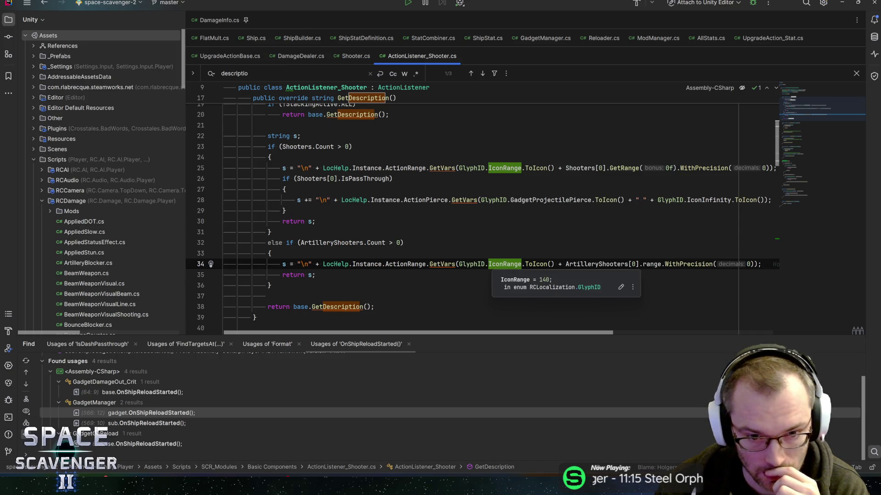
key(Up)
key(Up)
key(Up)
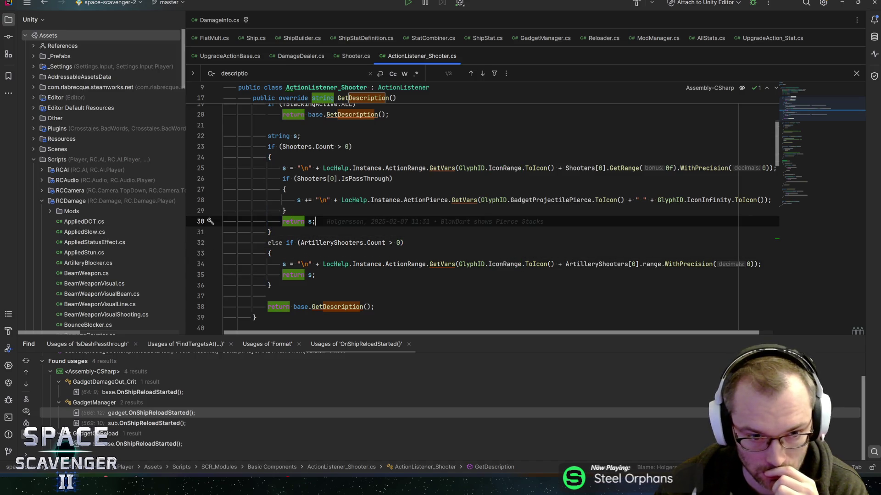
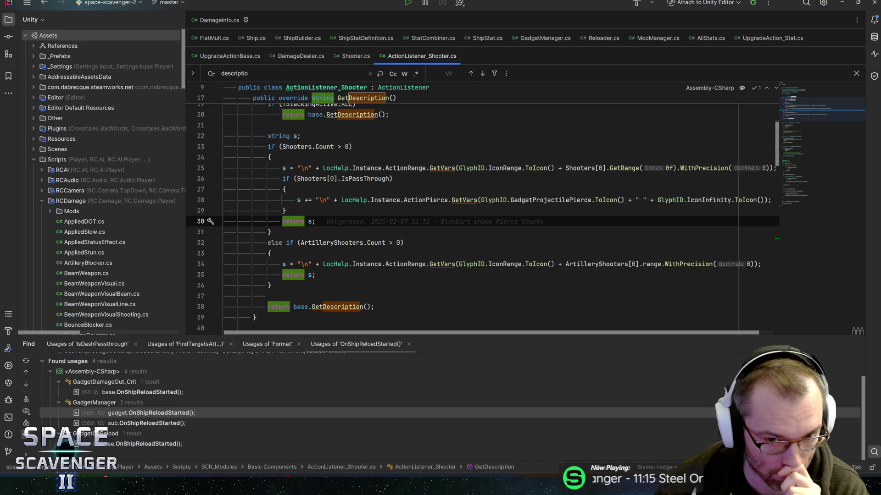
Step: Switch to the Unity Editor and search the Project assets for 'projectile'
key(Down)
key(Down)
key(Up)
key(Up)
key(Up)
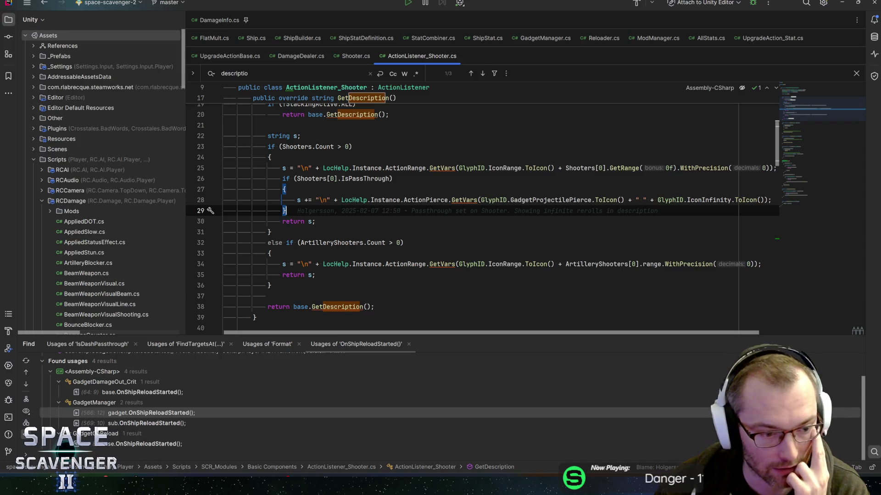
key(alt+Tab)
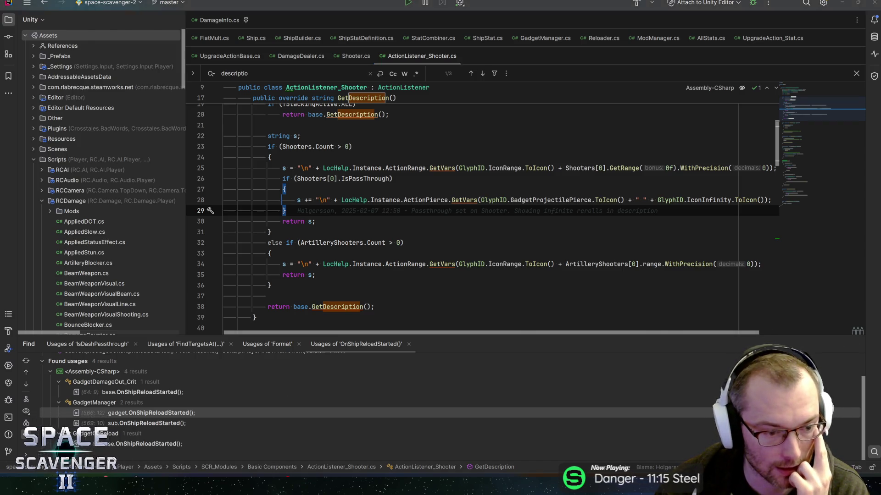
click(42, 32)
text(projectiler)
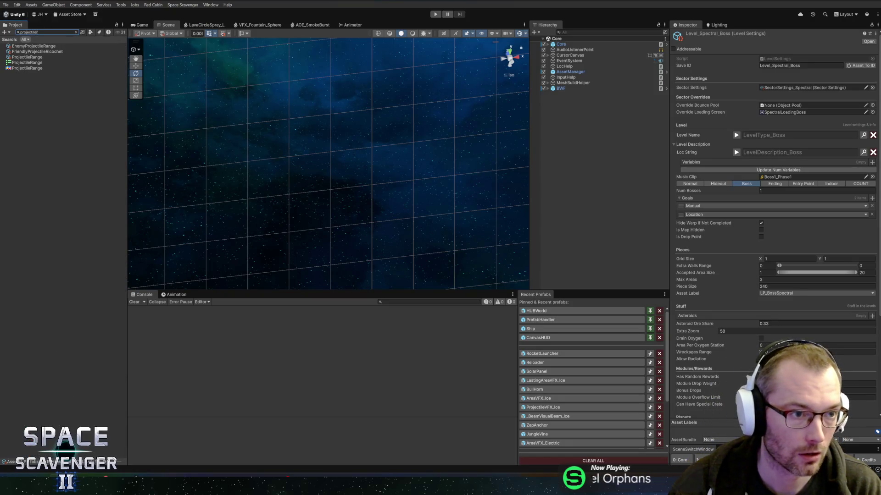
Step: Open ProjectileRange and inspect its Range localized keyword, previewing the Loc String
click(32, 57)
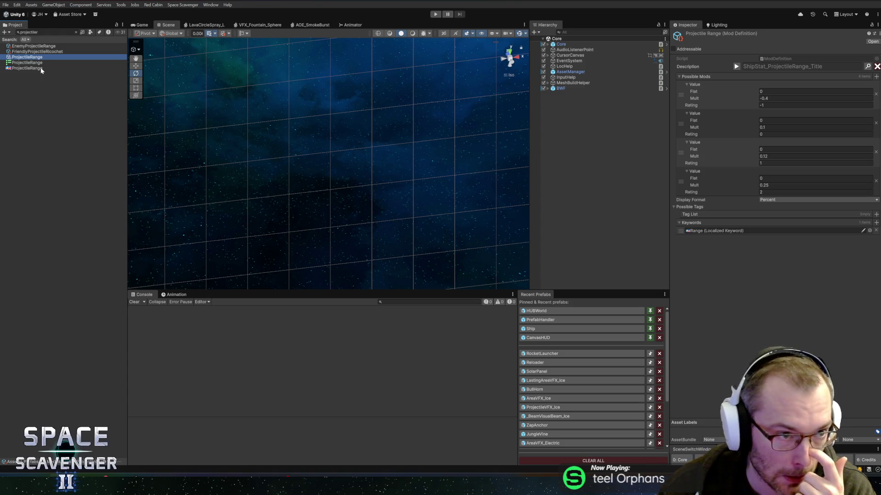
click(701, 232)
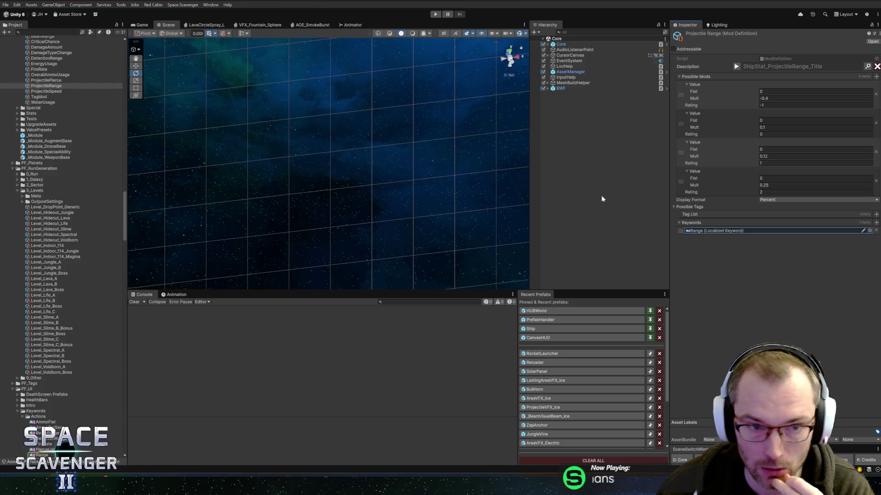
click(41, 455)
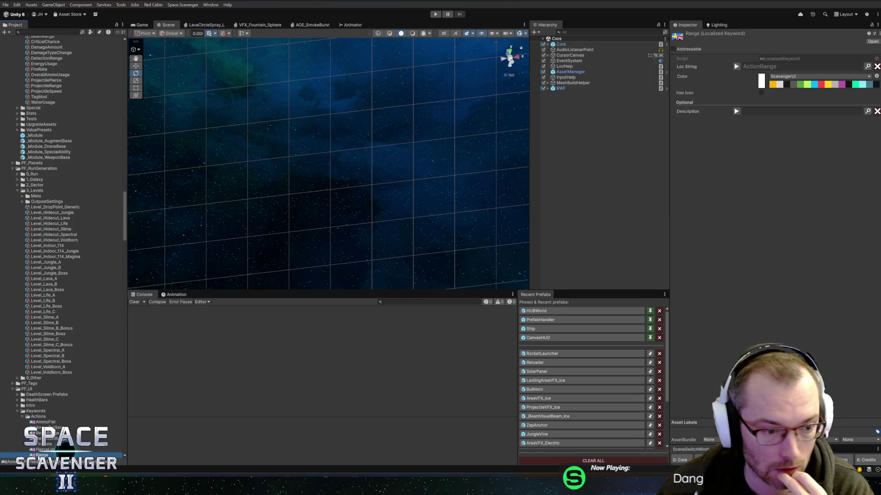
click(736, 67)
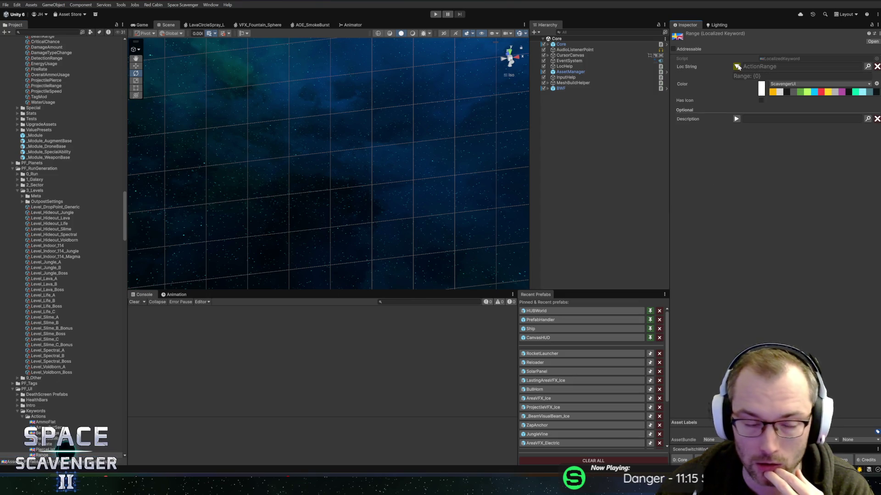
click(736, 66)
scroll(42, 156, up, 6)
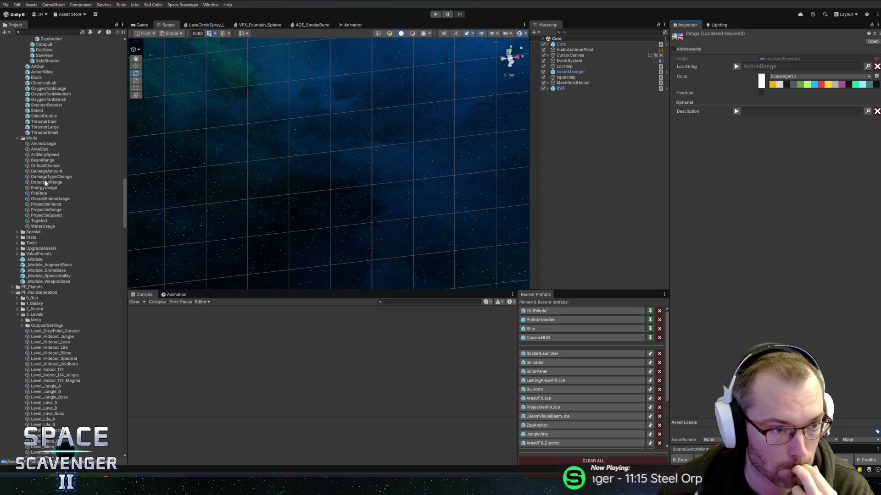
Step: Return to ProjectileRange, then go to the Scavenger 2 Icons file in Figma
click(36, 210)
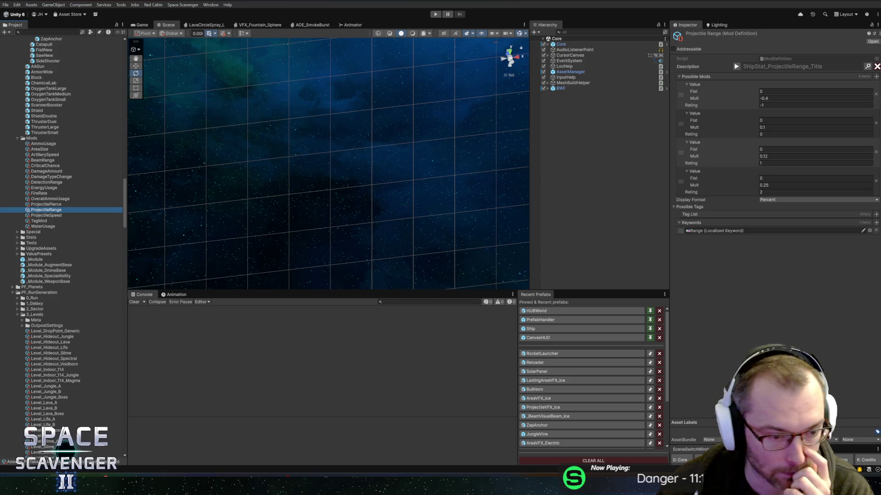
key(alt+Tab)
key(ctrl+shift+Tab)
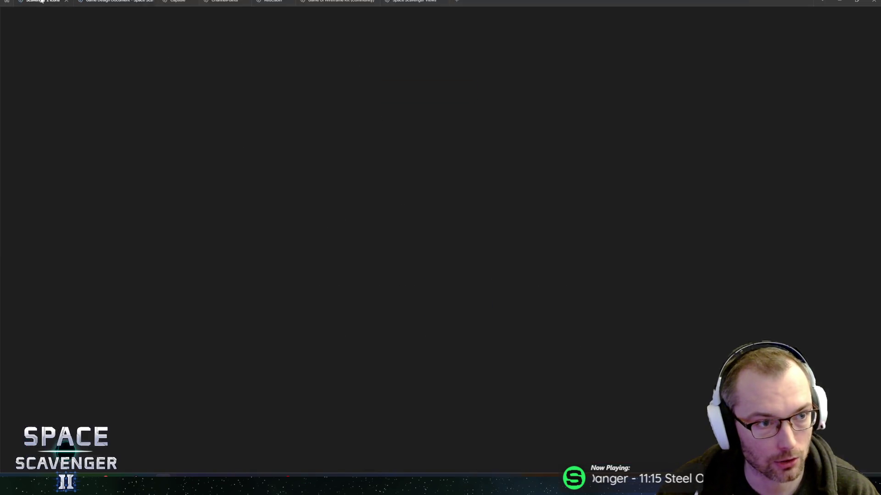
Step: Select the teal fan icon in the Glyphicons grid and inspect its individual ellipses
scroll(419, 238, up, 5)
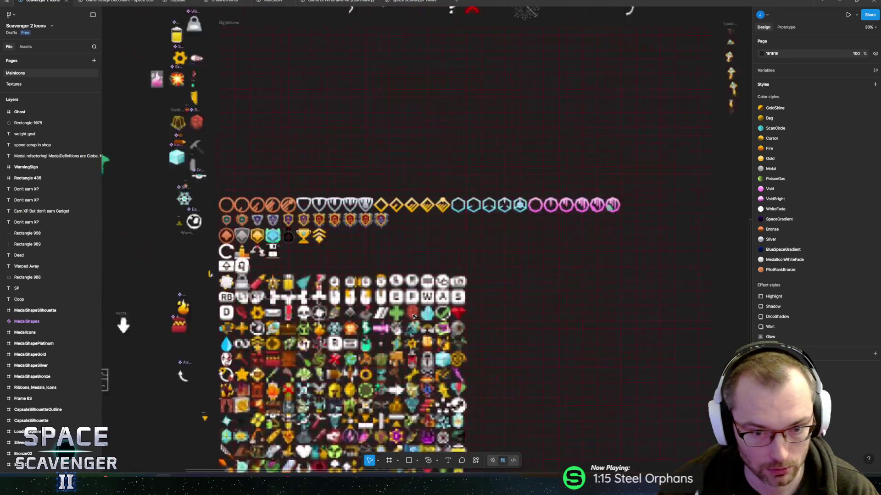
scroll(440, 193, down, 4)
scroll(444, 186, up, 4)
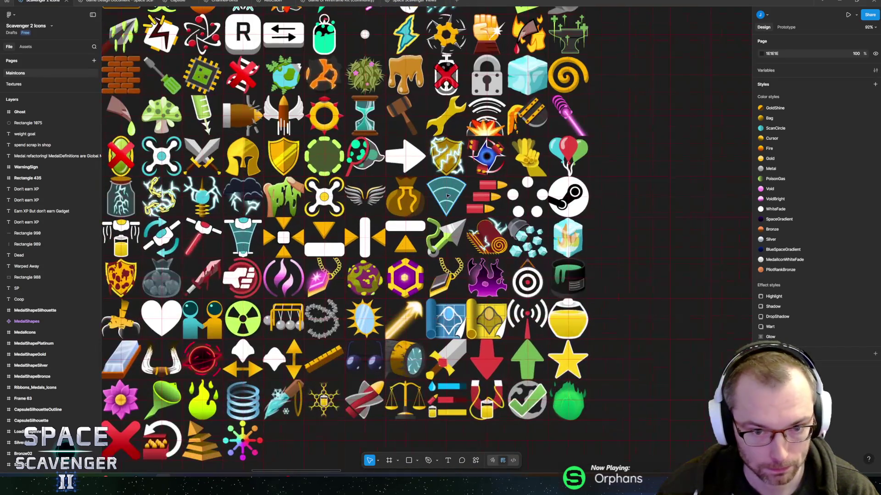
ctrl+click(447, 196)
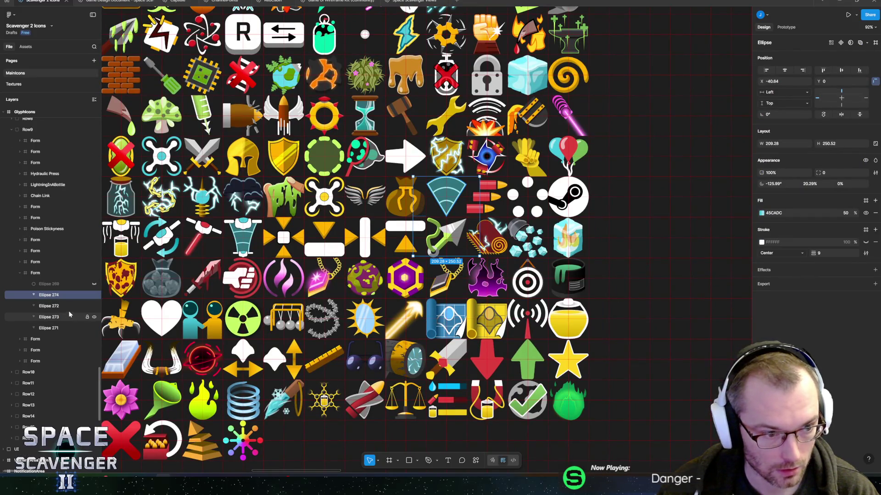
click(50, 306)
click(54, 317)
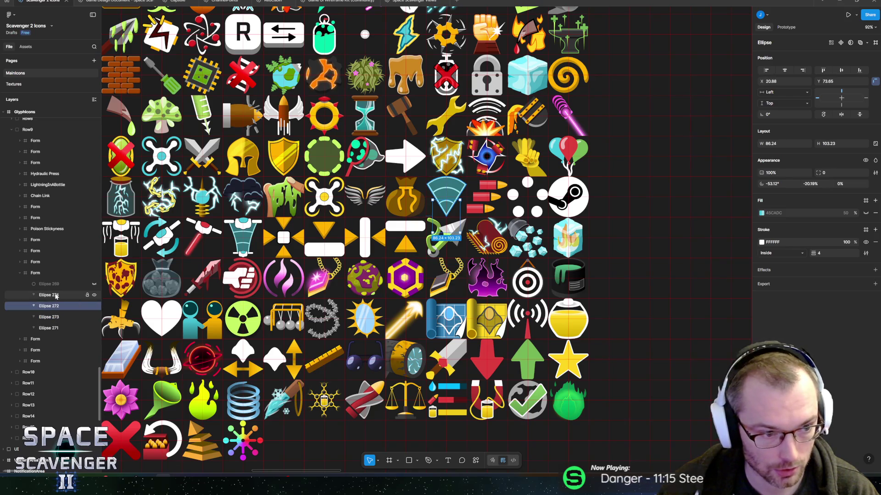
click(56, 296)
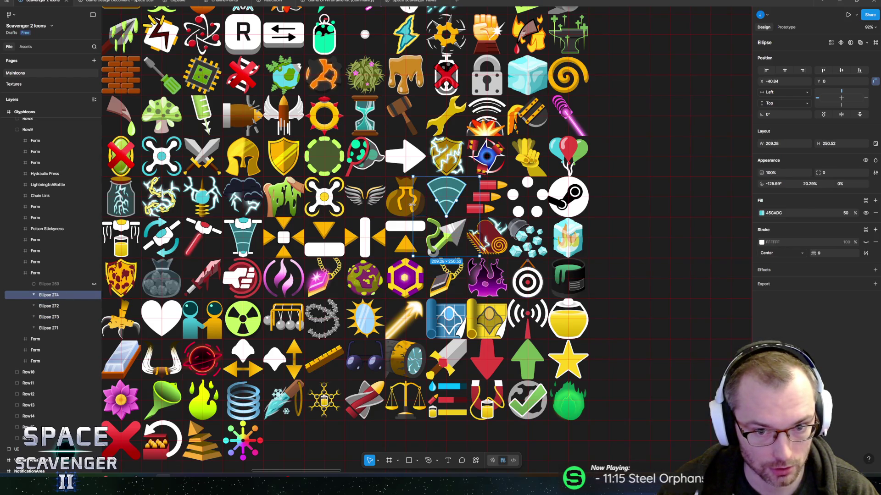
Step: Rename the fan's Form frame to RangeOverall and select its five ellipses
click(42, 274)
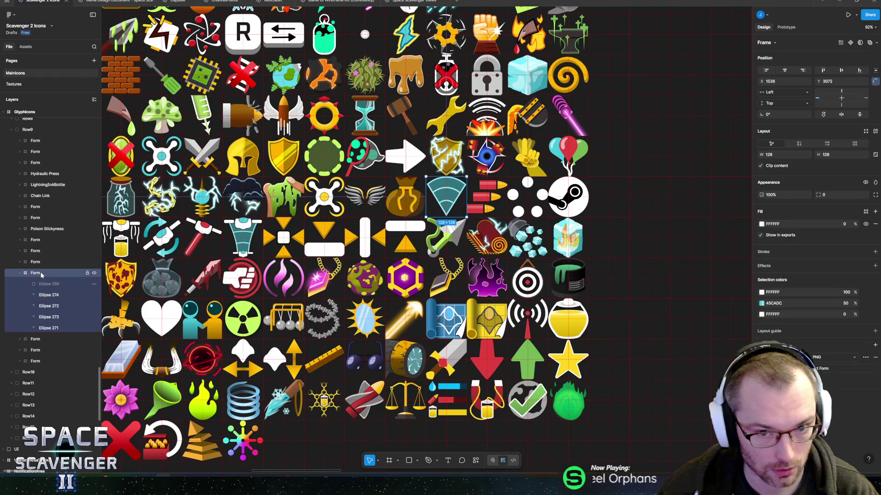
double_click(35, 274)
text(Range)
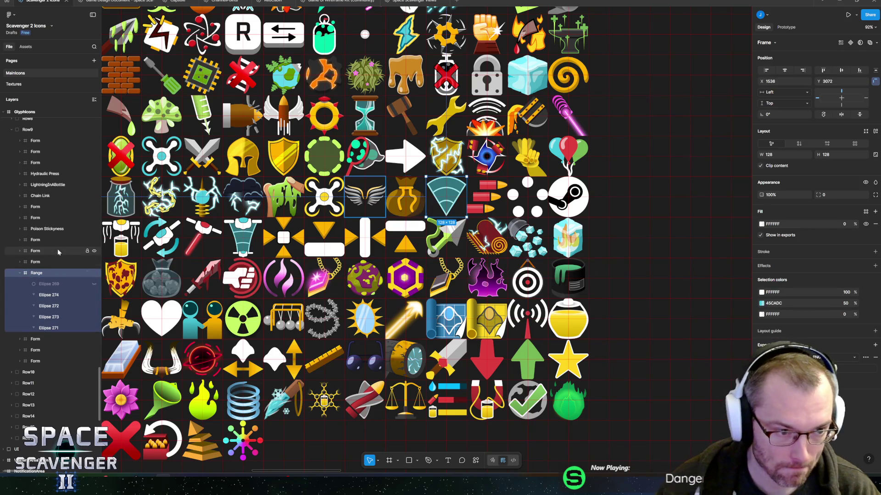
double_click(65, 272)
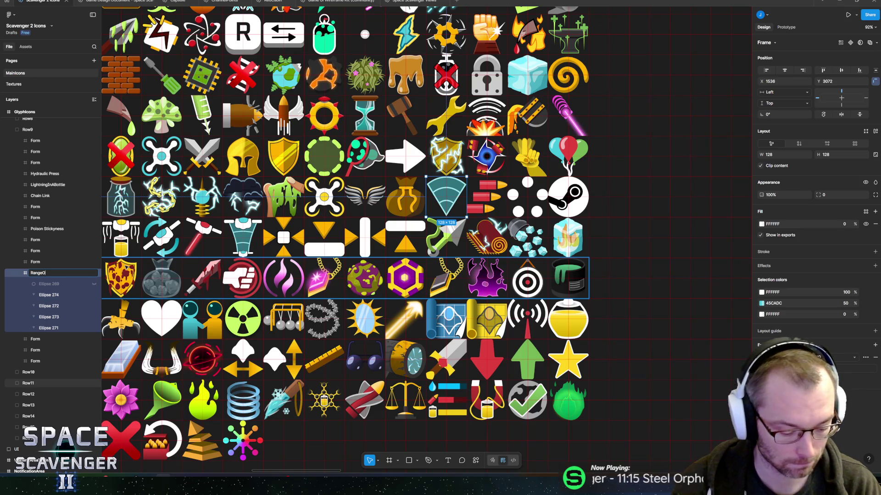
click(48, 284)
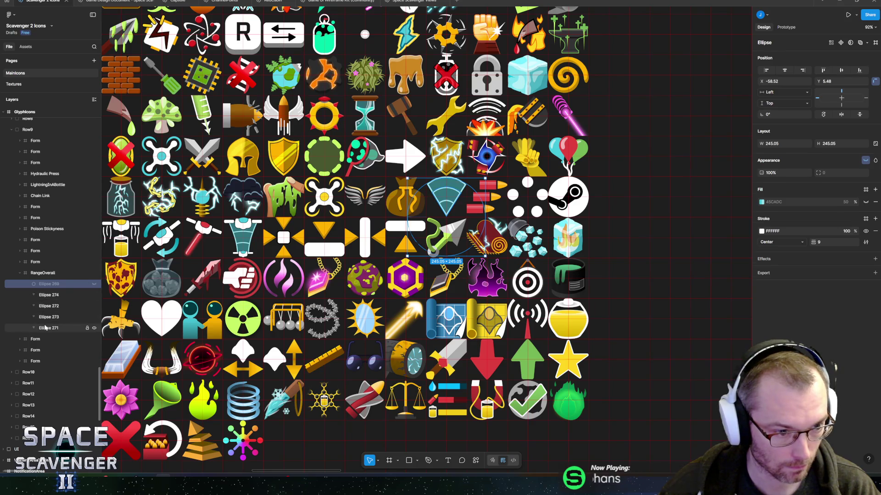
shift+click(46, 327)
right_click(52, 305)
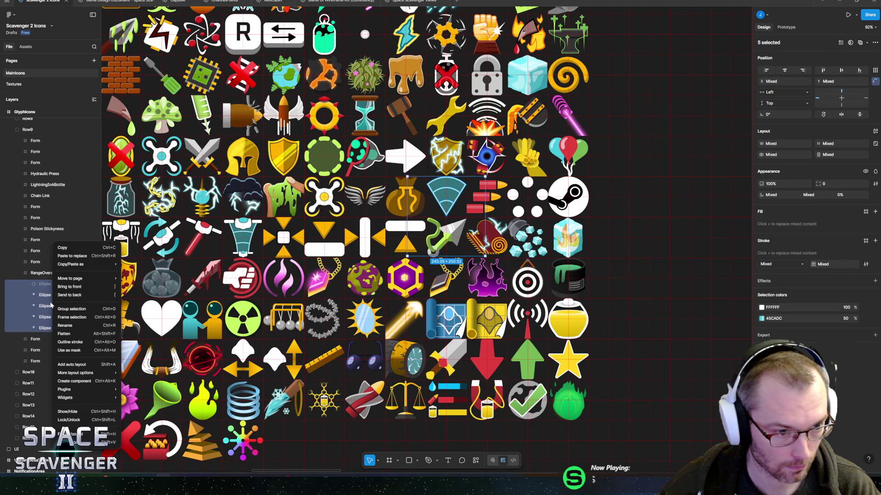
Step: Make the five ellipses a component named Range and drag a duplicate into Row15
click(74, 382)
double_click(46, 284)
text(Range)
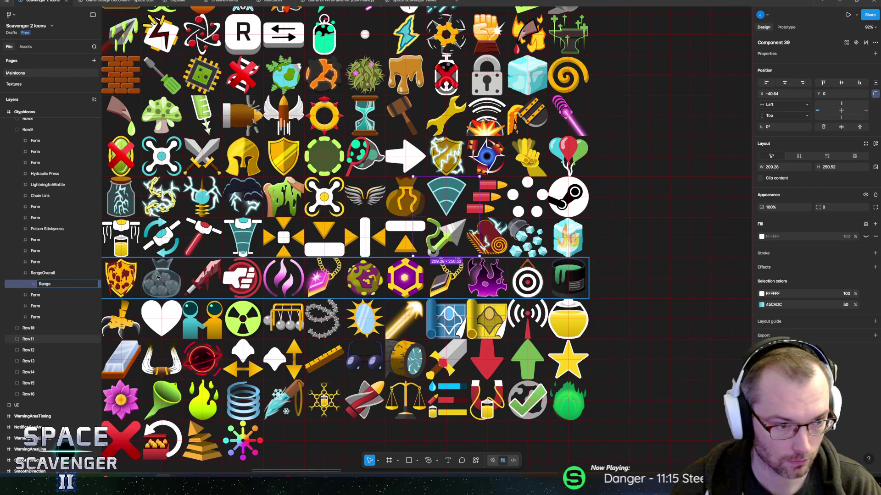
key(Return)
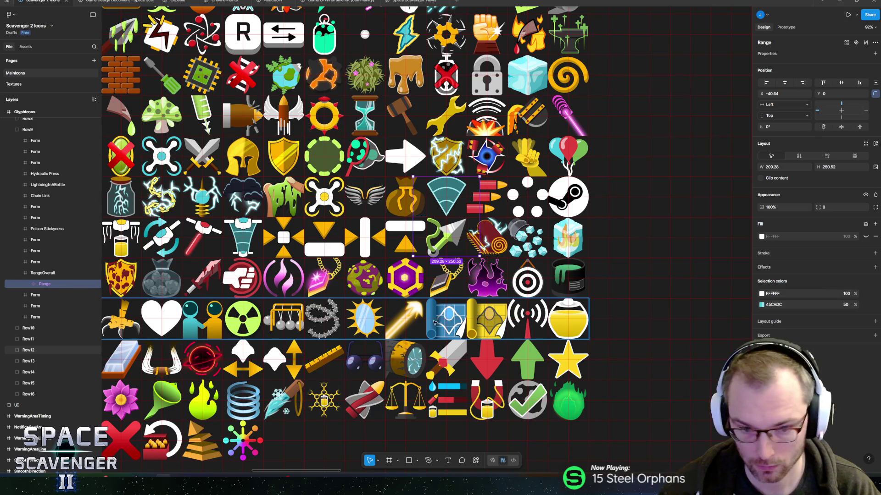
key(ctrl+d)
drag(493, 191, 359, 338)
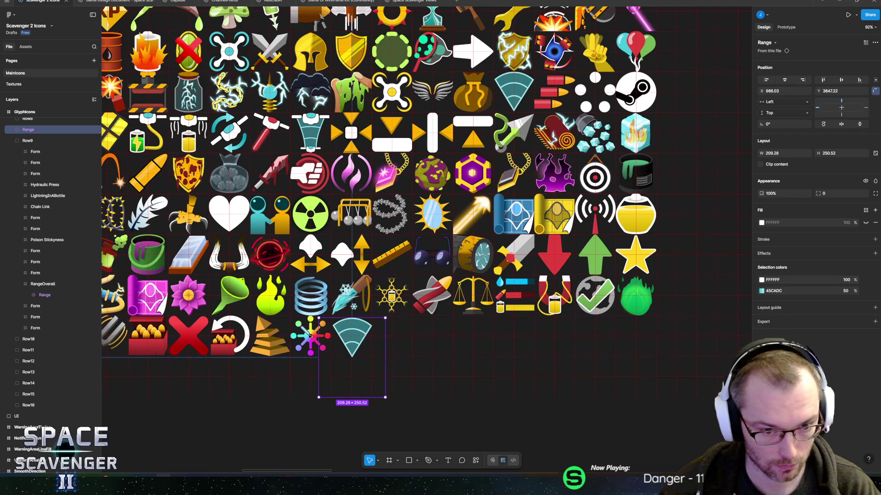
ctrl+click(316, 342)
Step: Rename the empty slot frame holding the Range copy to RangeProjectiles
click(23, 265)
click(19, 251)
click(38, 265)
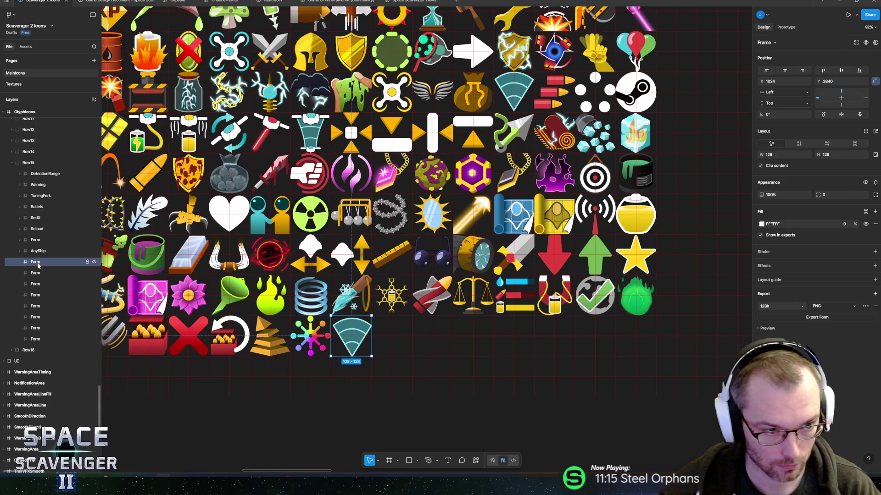
double_click(39, 263)
text(RangePr)
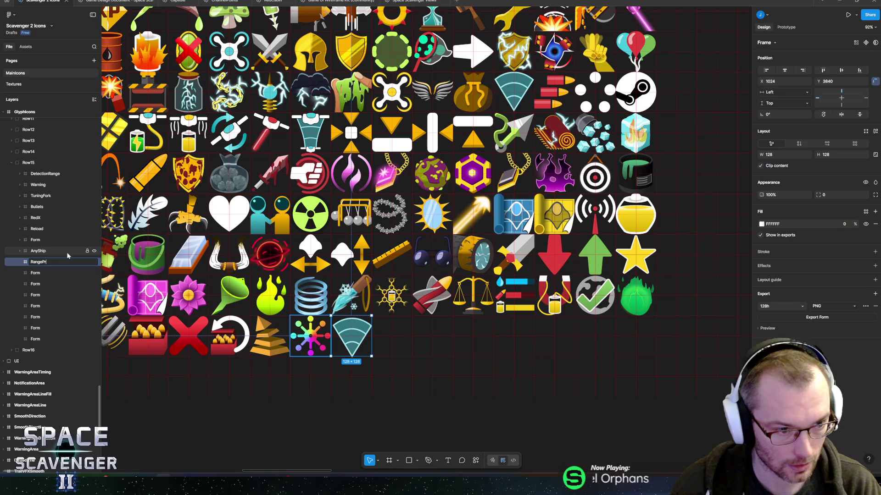
text(ojectiles)
key(Return)
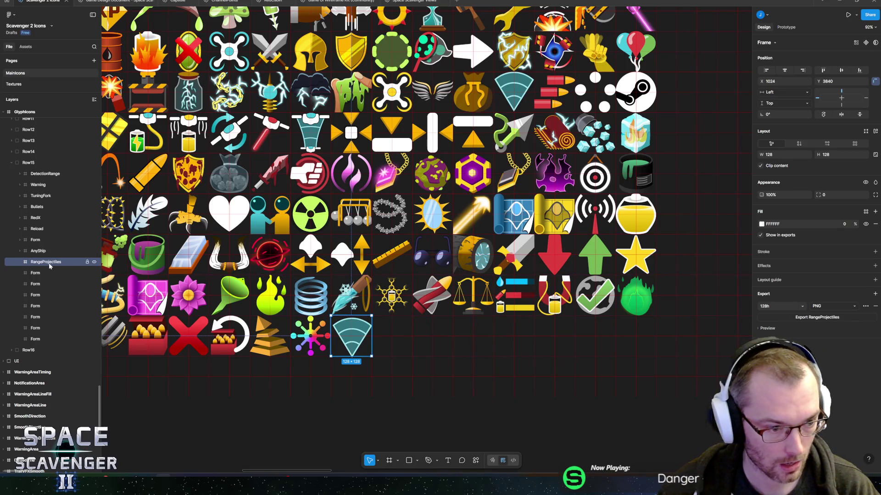
Step: Select the Range component copy inside RangeProjectiles
scroll(39, 267, up, 10)
scroll(38, 267, up, 10)
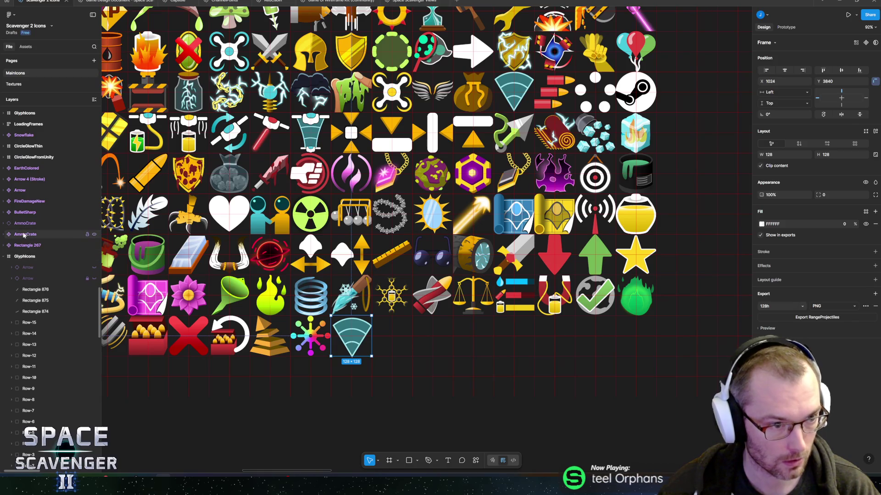
scroll(28, 195, down, 10)
scroll(33, 256, down, 4)
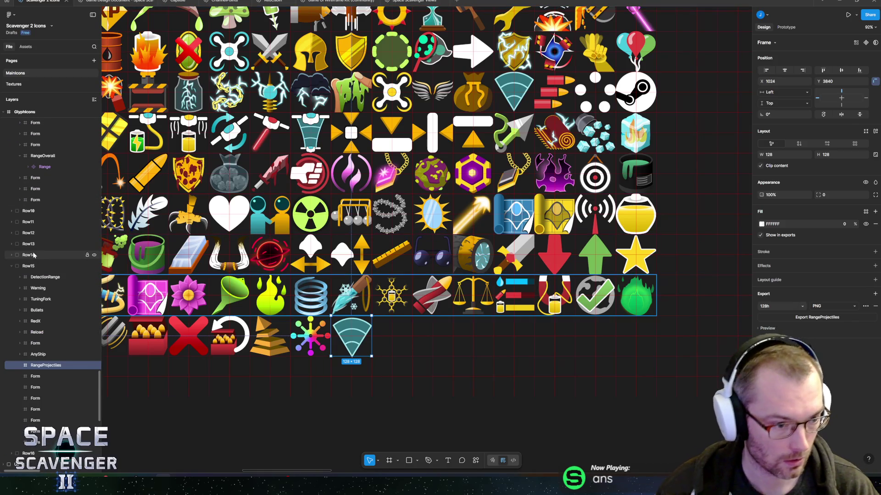
scroll(33, 256, up, 2)
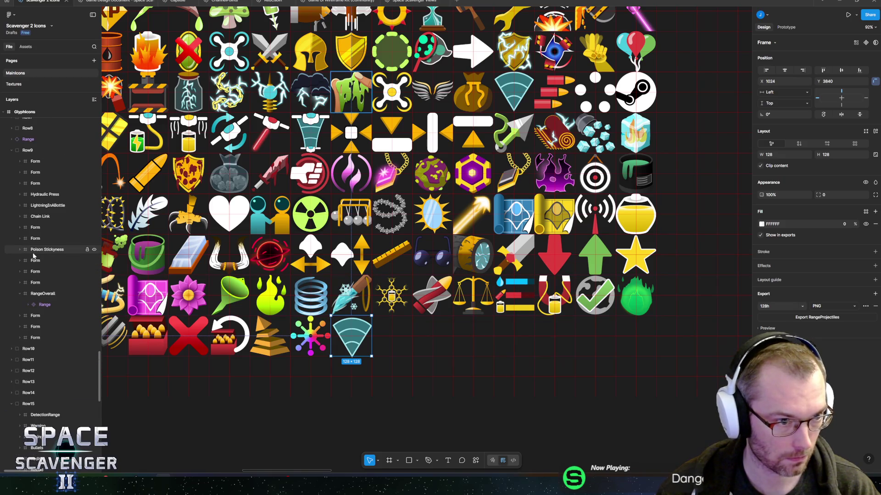
click(31, 140)
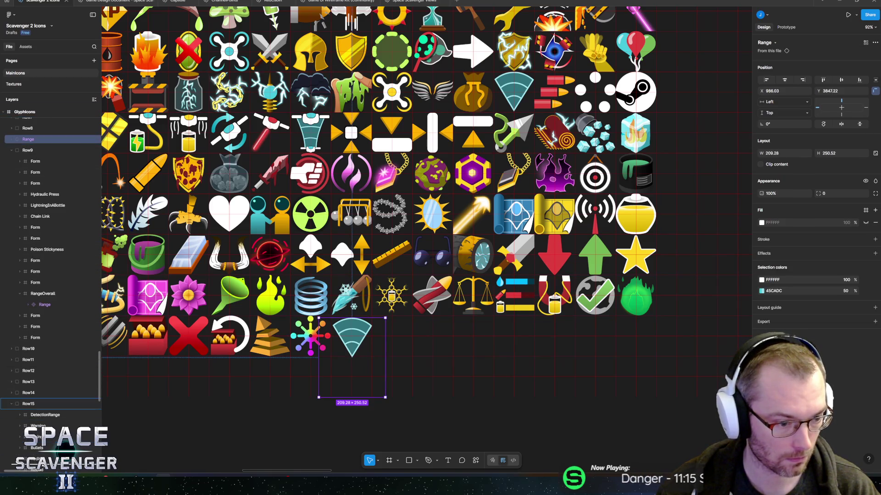
scroll(53, 368, down, 8)
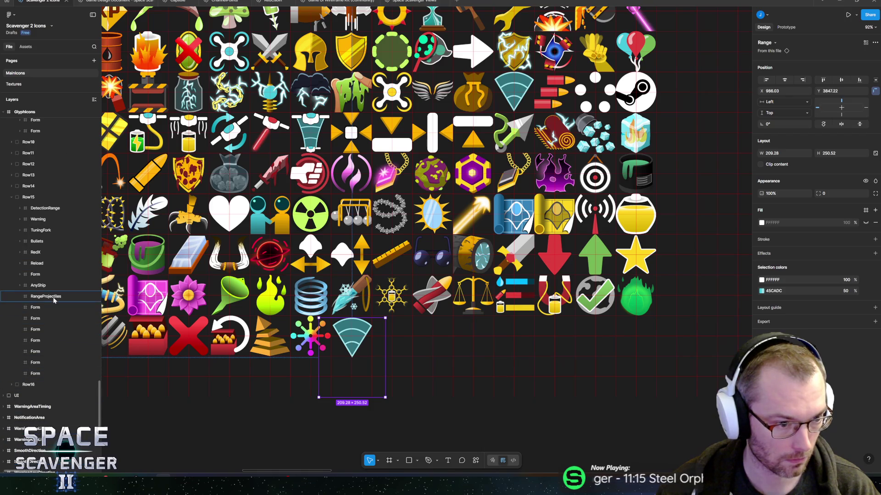
scroll(341, 359, up, 5)
drag(368, 313, 367, 307)
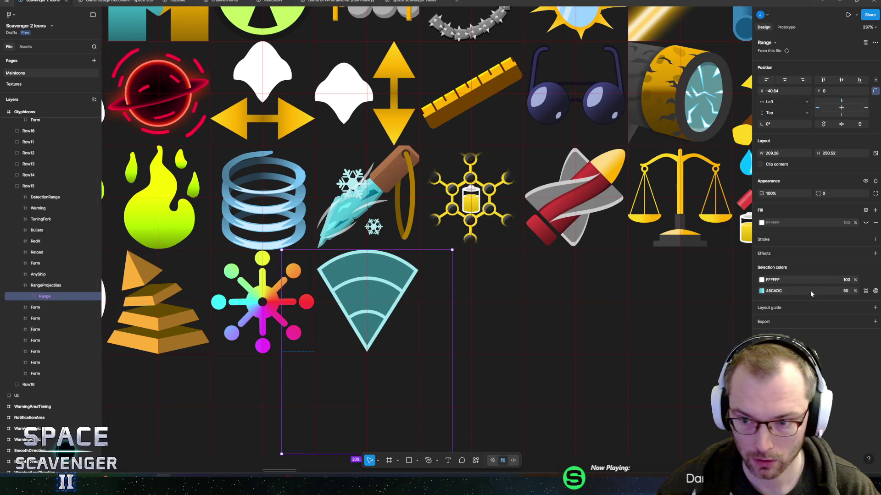
click(778, 291)
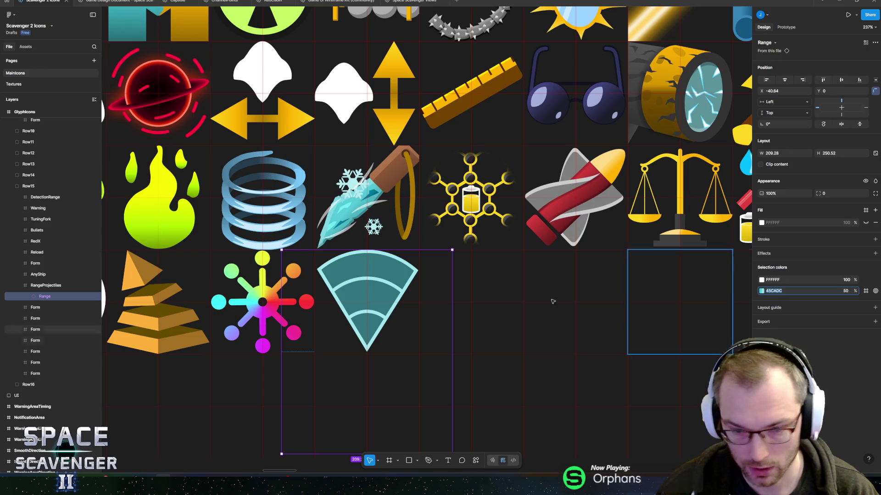
click(28, 297)
click(53, 319)
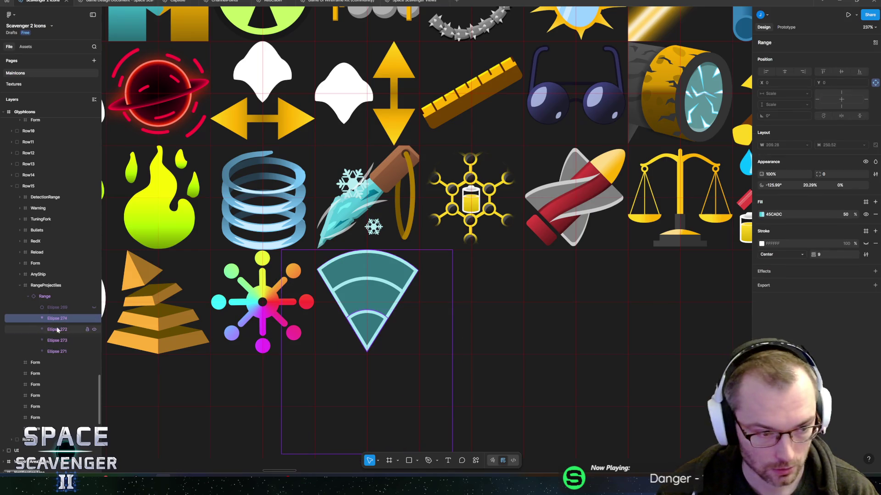
click(57, 330)
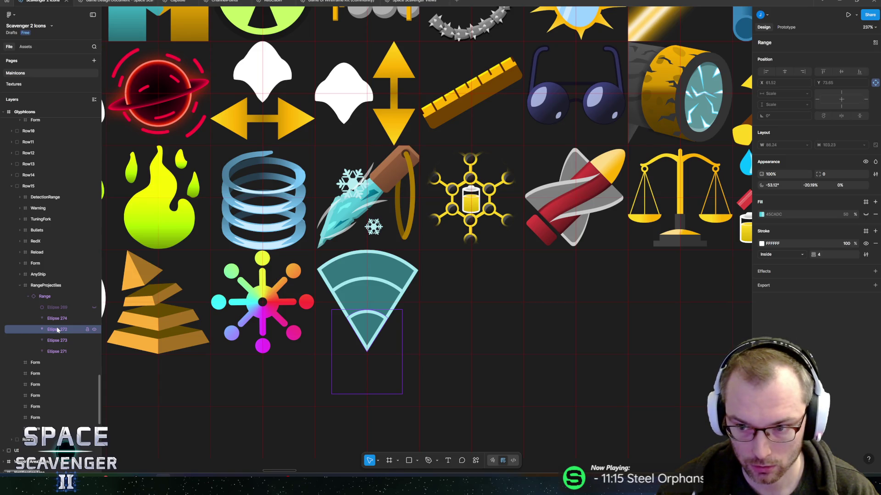
click(865, 232)
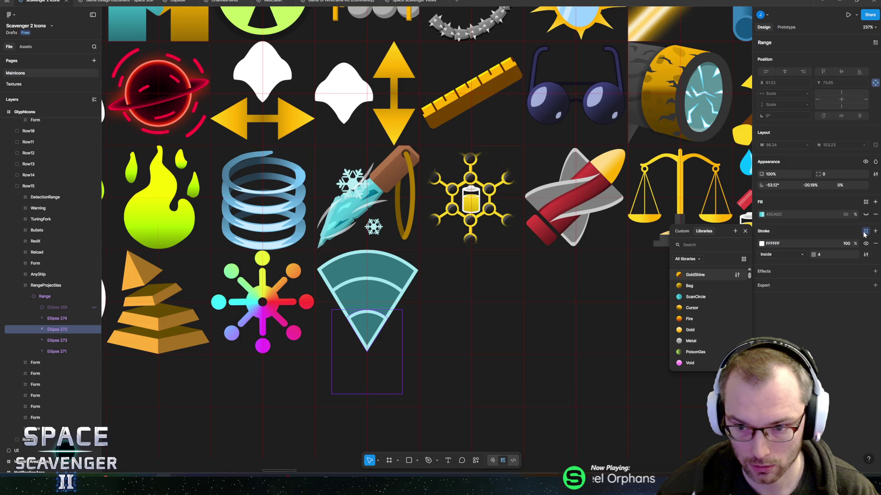
click(865, 232)
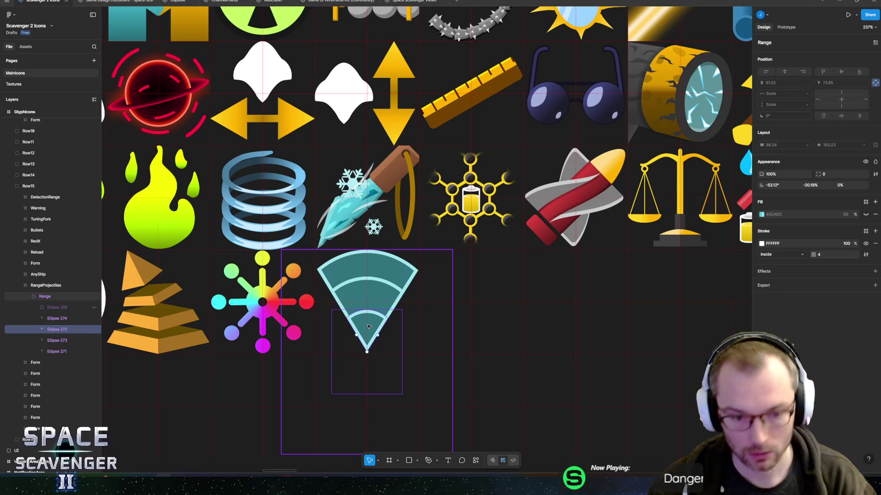
scroll(368, 326, up, 5)
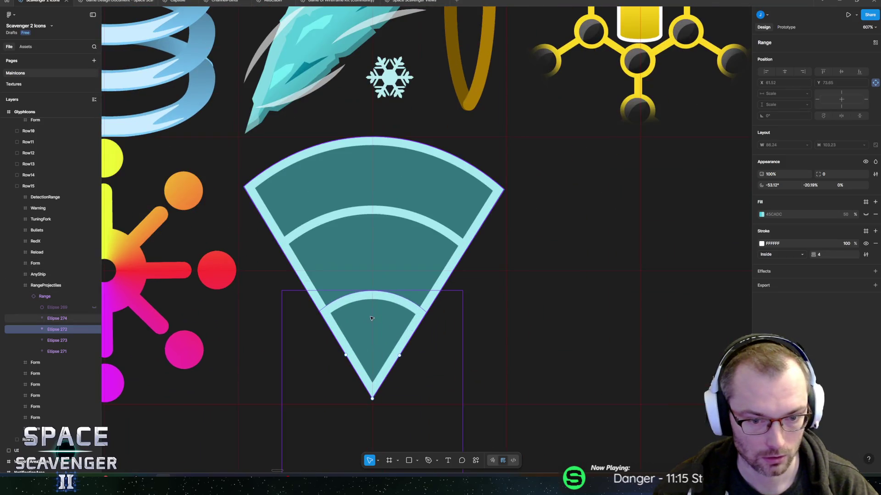
click(56, 318)
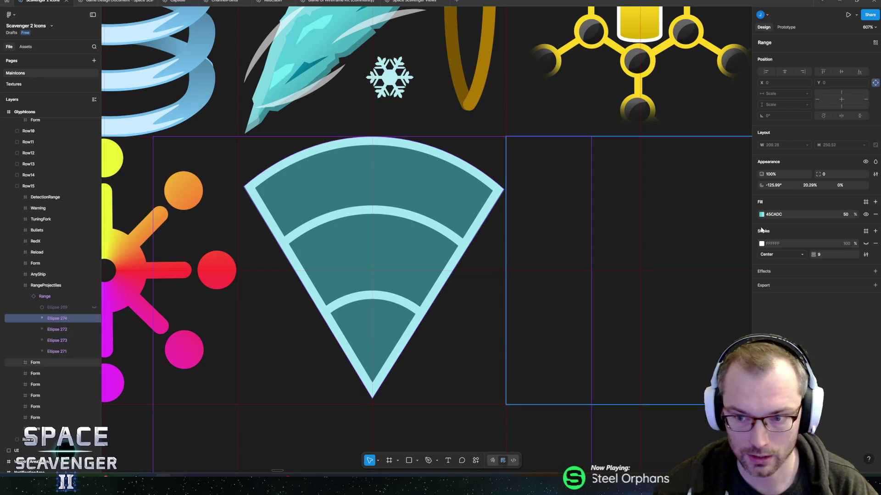
click(866, 215)
click(866, 215)
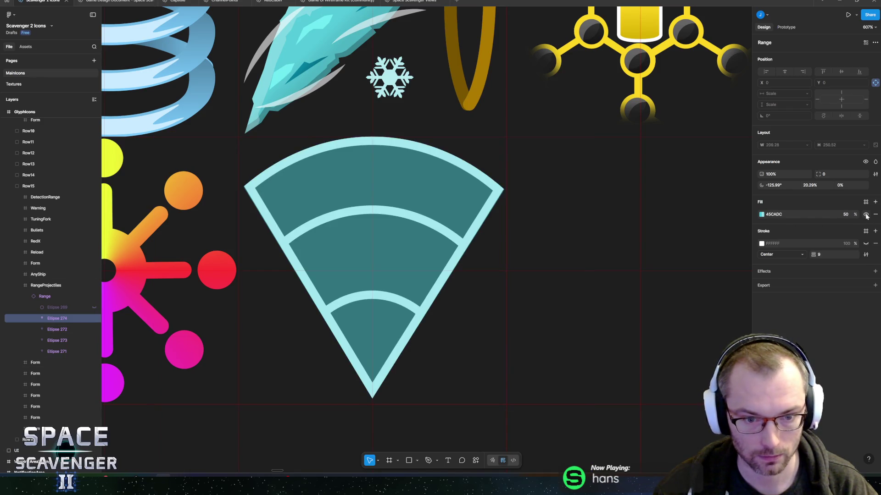
click(866, 215)
click(866, 215)
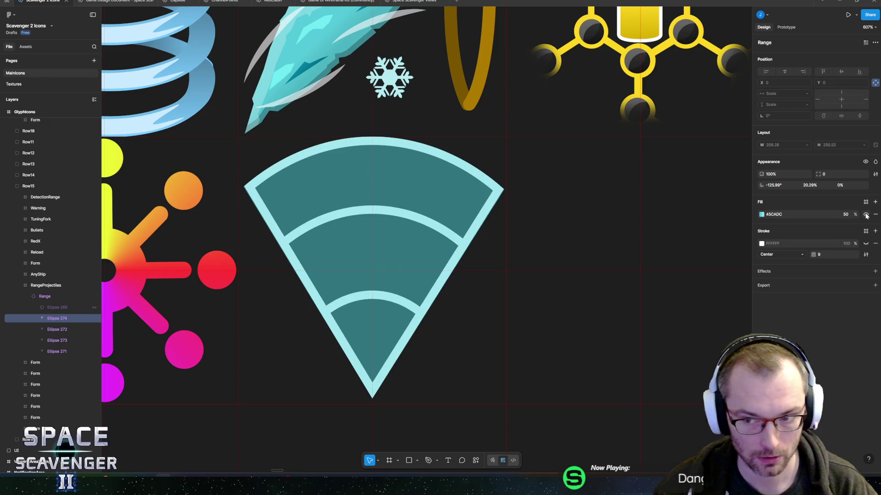
click(851, 215)
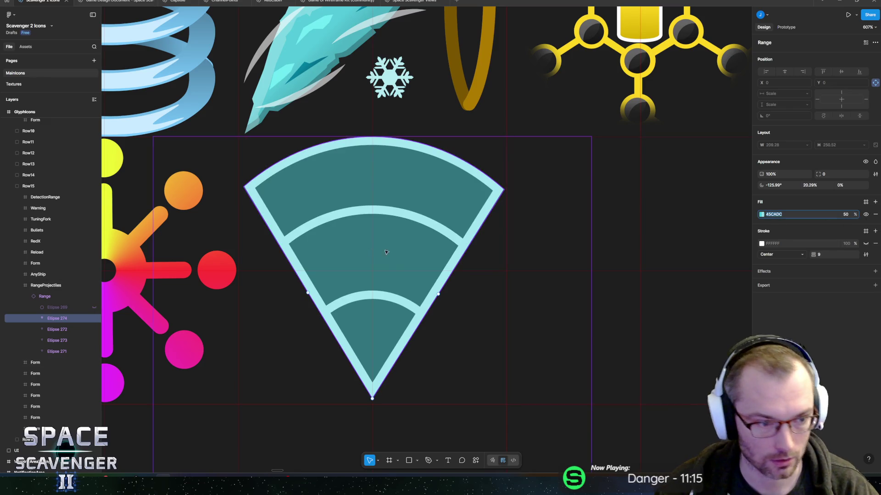
click(59, 329)
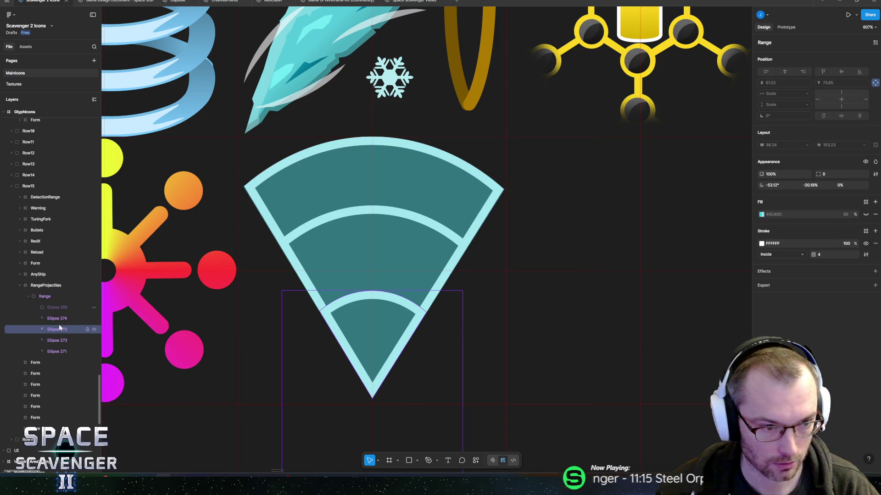
click(59, 341)
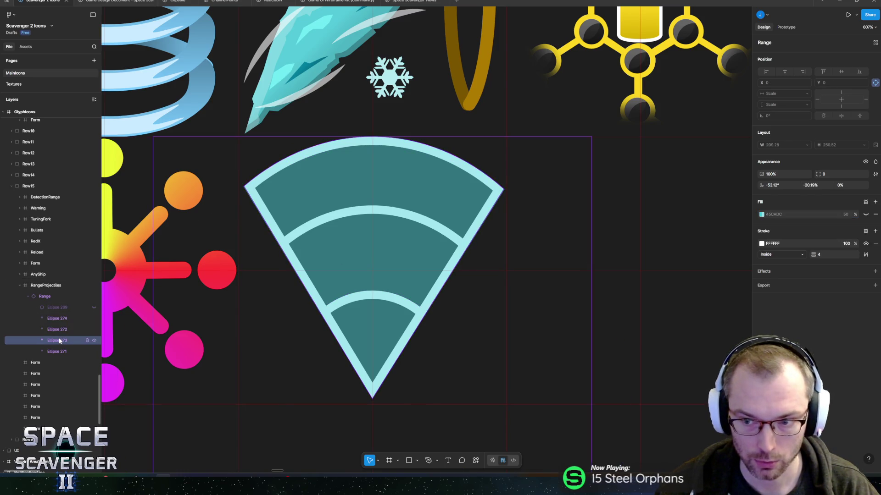
click(62, 352)
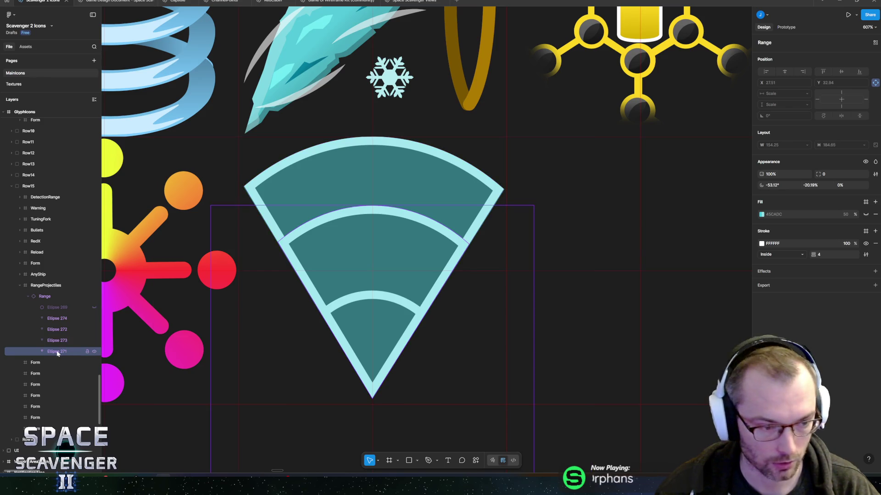
Step: Rename the Range wedge's outer ellipse layer to ColorOverlay
scroll(434, 389, down, 5)
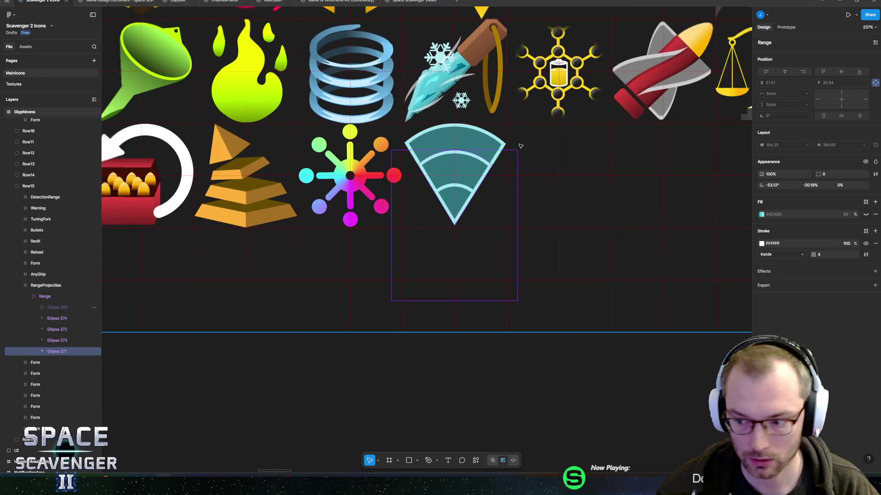
scroll(435, 389, up, 5)
scroll(477, 275, up, 4)
scroll(477, 275, right, 4)
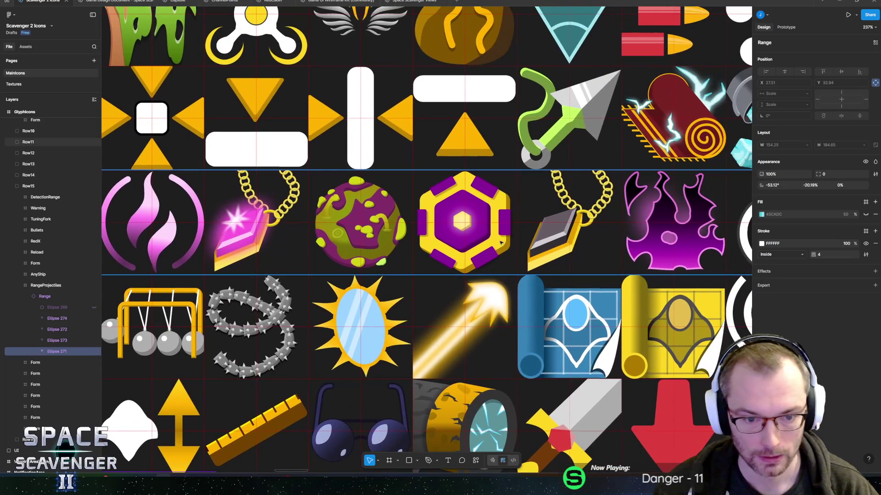
scroll(519, 159, up, 3)
scroll(477, 192, right, 3)
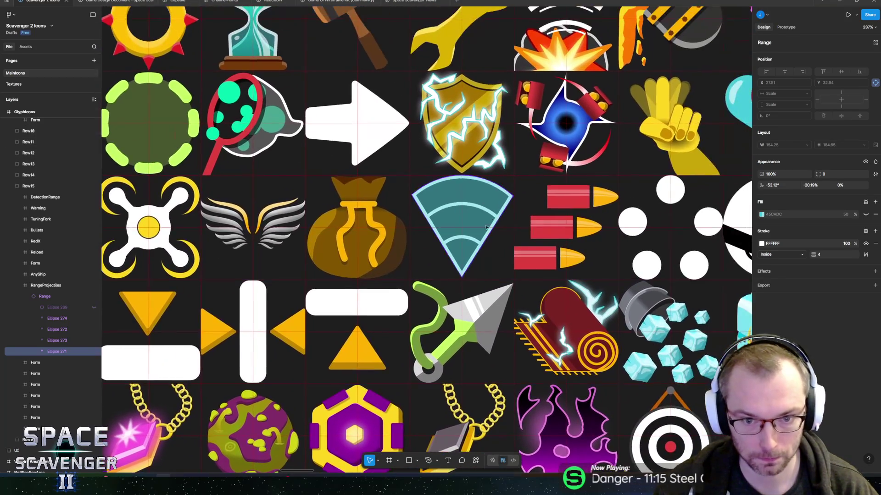
ctrl+scroll(451, 226, up, 4)
click(444, 232)
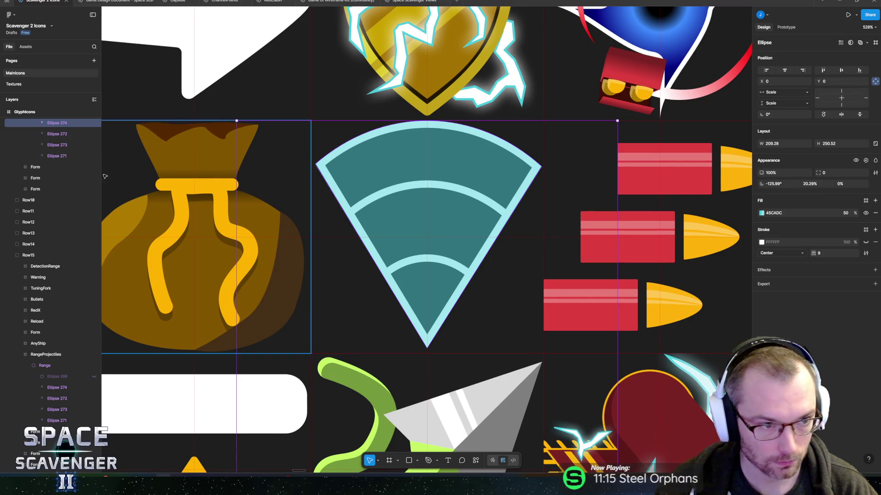
scroll(62, 229, up, 3)
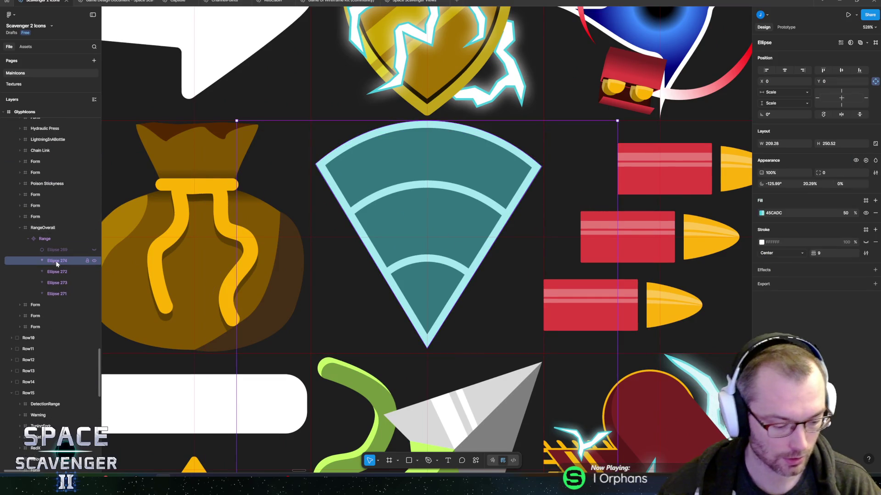
text(ColorOverla)
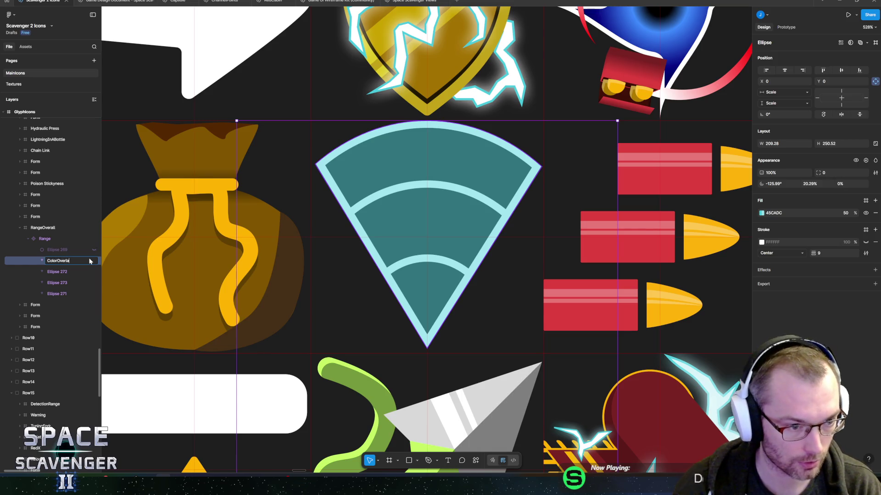
text(y)
click(54, 273)
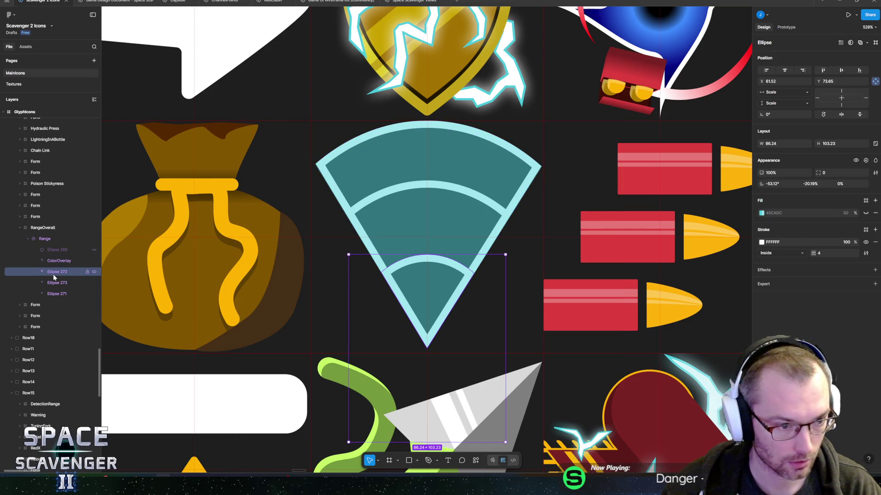
Step: Rename Ellipse 272 to Arc1, and move Ellipse 271 above Ellipse 273 as Arc2
double_click(53, 275)
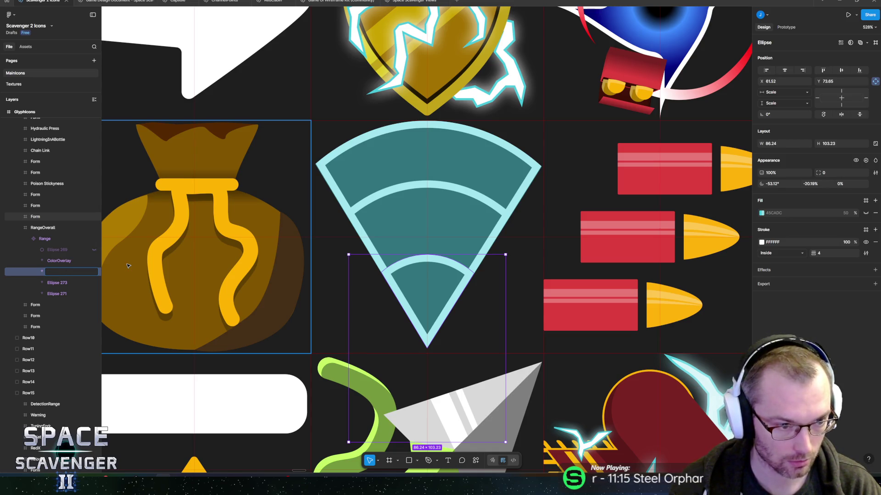
text(Ac1)
click(69, 282)
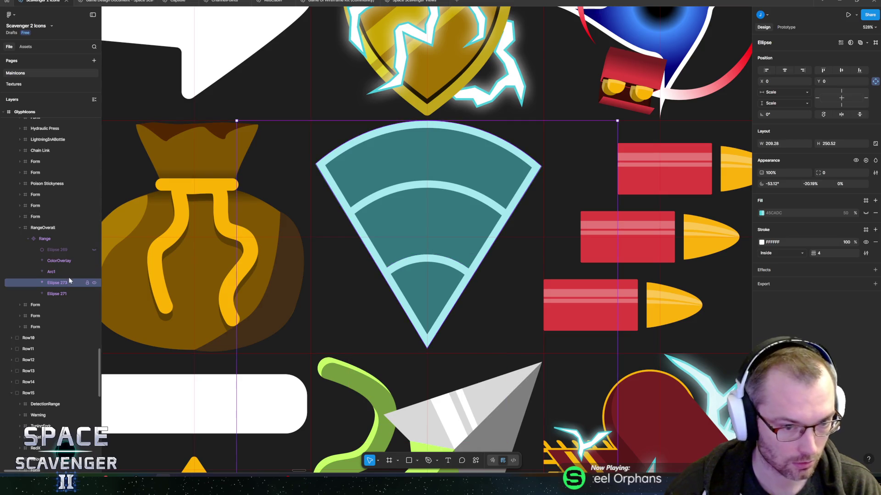
click(52, 294)
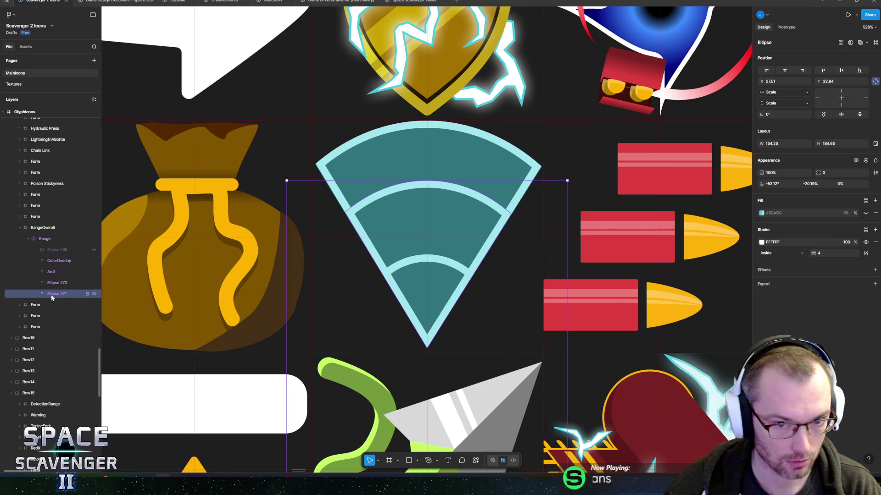
drag(55, 280, 56, 280)
double_click(52, 283)
text(Arc2)
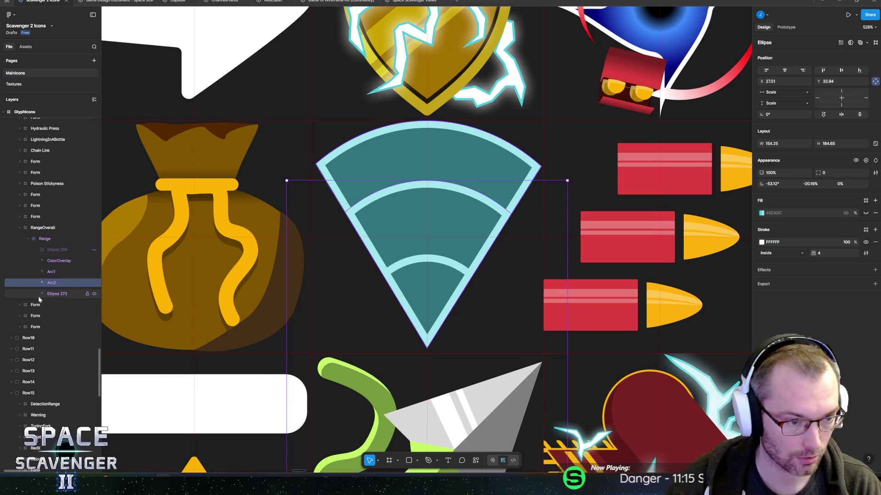
Step: Rename Ellipse 273 to Arc3
double_click(57, 295)
text(c3)
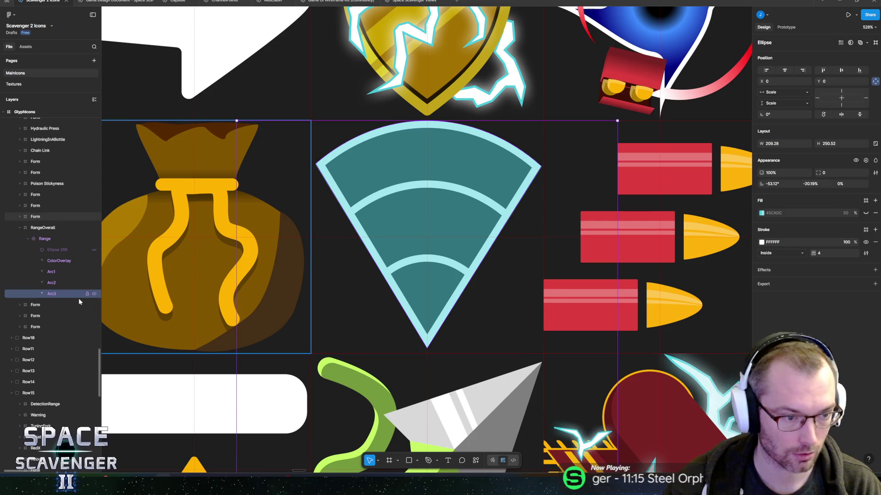
click(53, 273)
click(51, 293)
scroll(351, 353, down, 5)
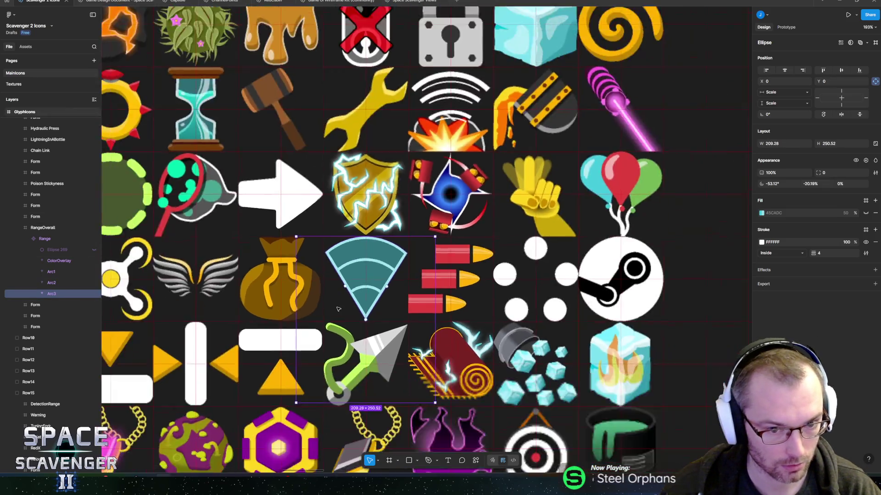
scroll(351, 353, up, 3)
key(Escape)
scroll(412, 242, up, 5)
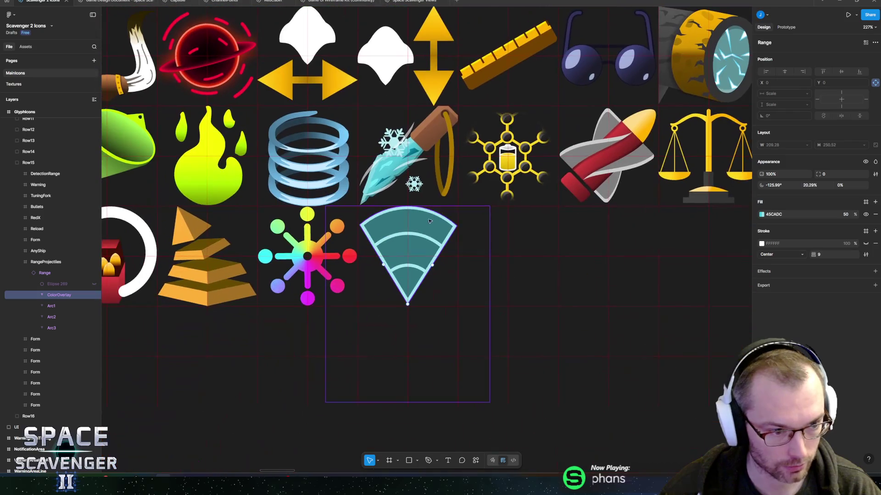
scroll(412, 243, down, 8)
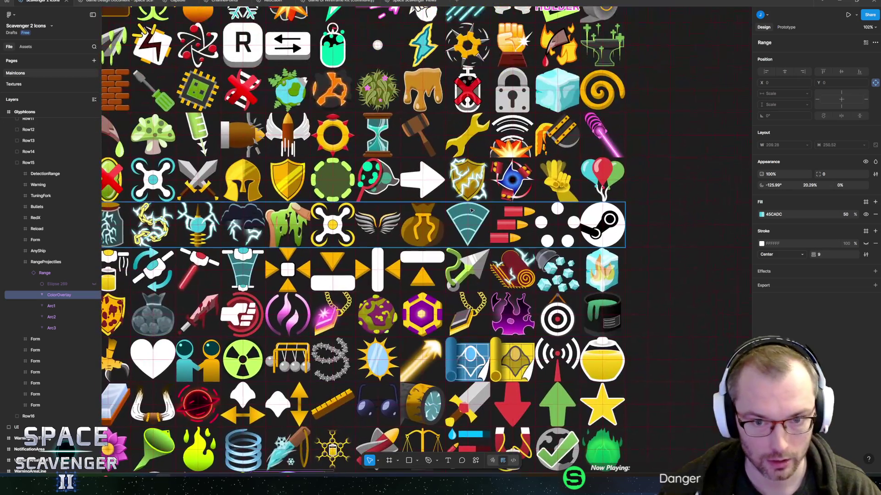
click(472, 210)
scroll(471, 210, up, 3)
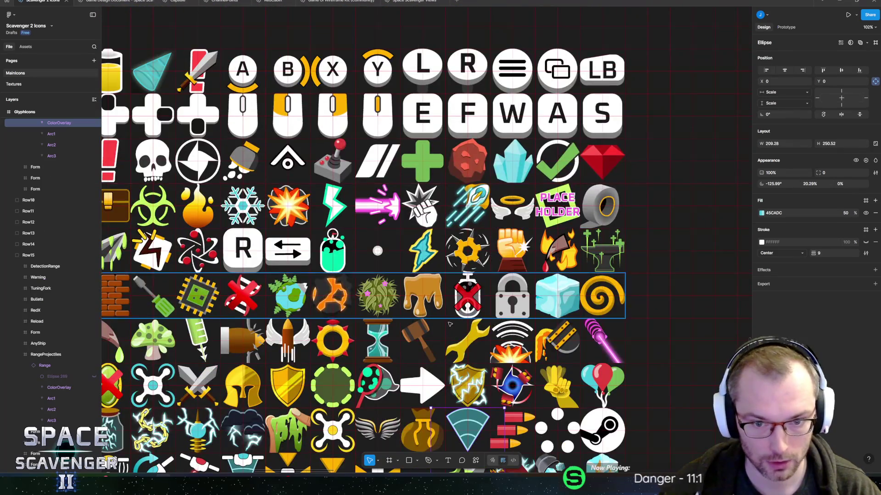
scroll(471, 210, up, 5)
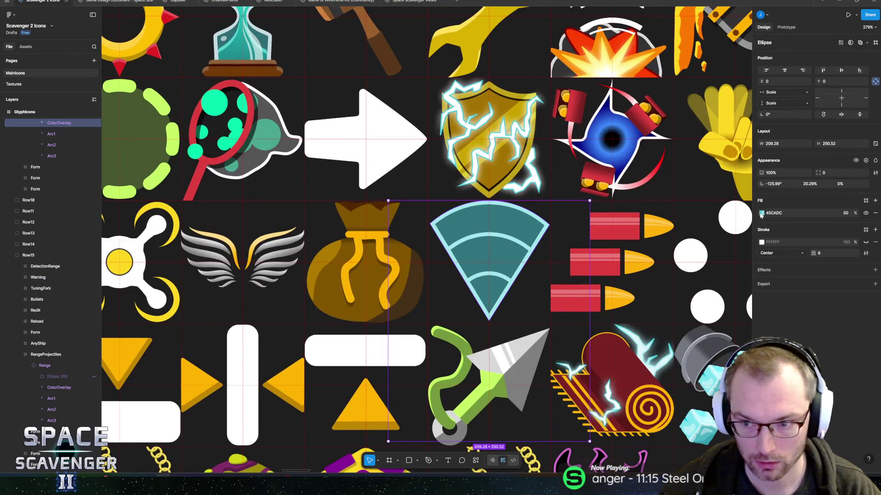
click(762, 215)
drag(724, 251, 575, 180)
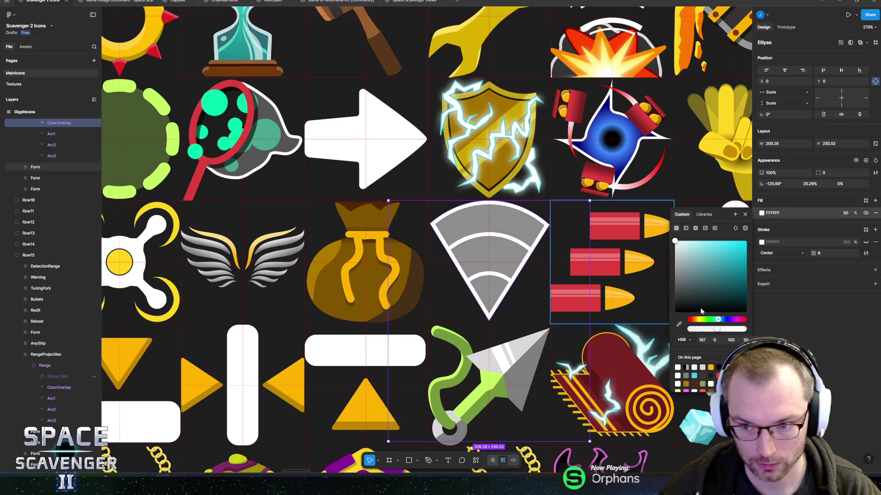
key(Escape)
scroll(500, 318, down, 2)
scroll(499, 317, down, 5)
scroll(486, 250, up, 2)
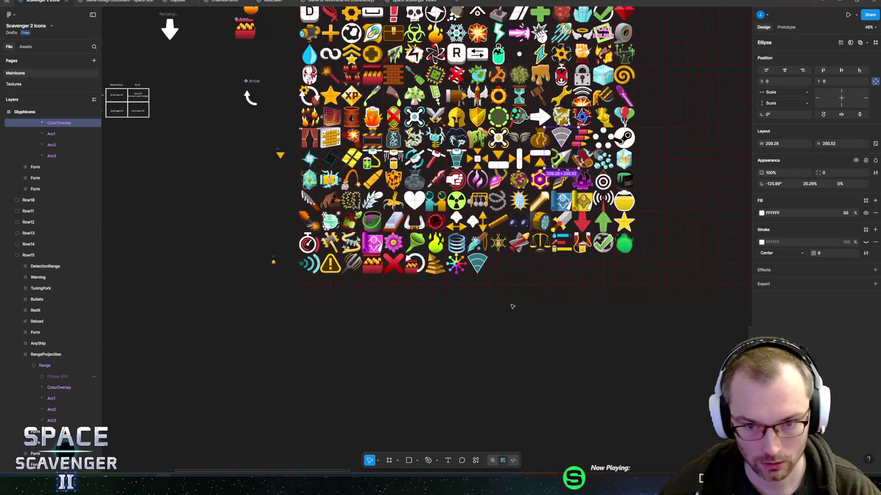
key(Escape)
scroll(486, 249, up, 2)
scroll(486, 250, up, 5)
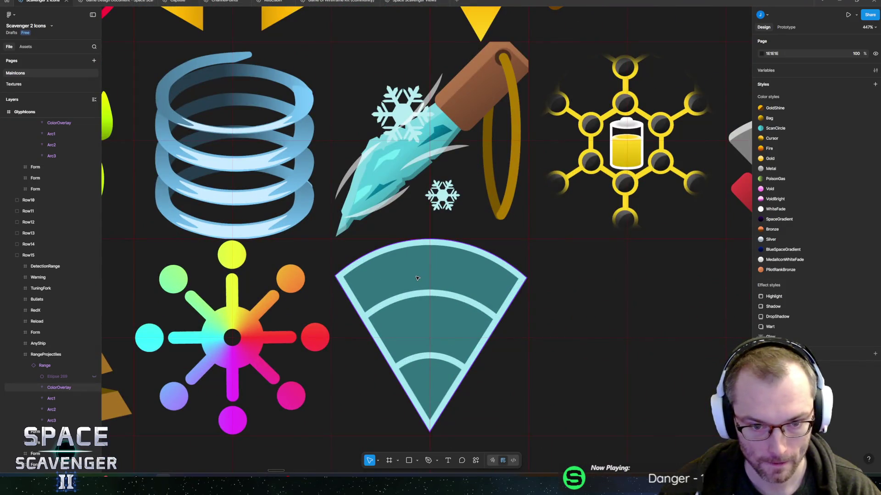
click(419, 277)
scroll(460, 282, down, 6)
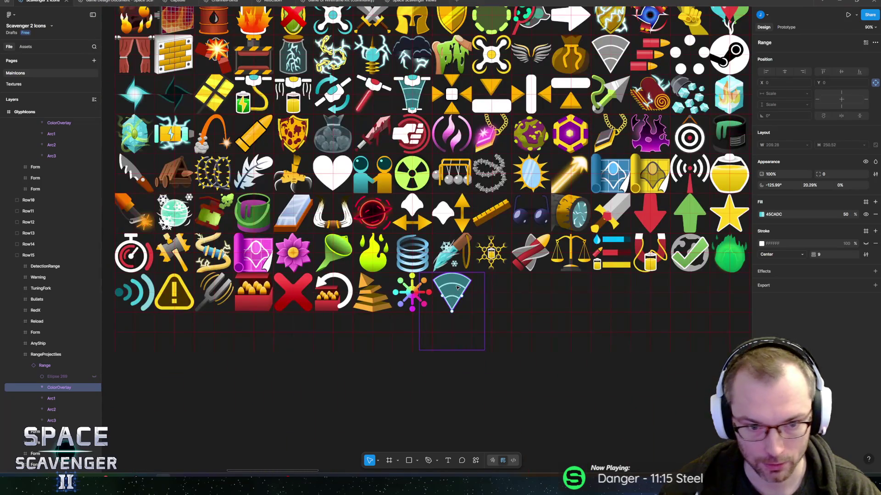
scroll(518, 220, up, 5)
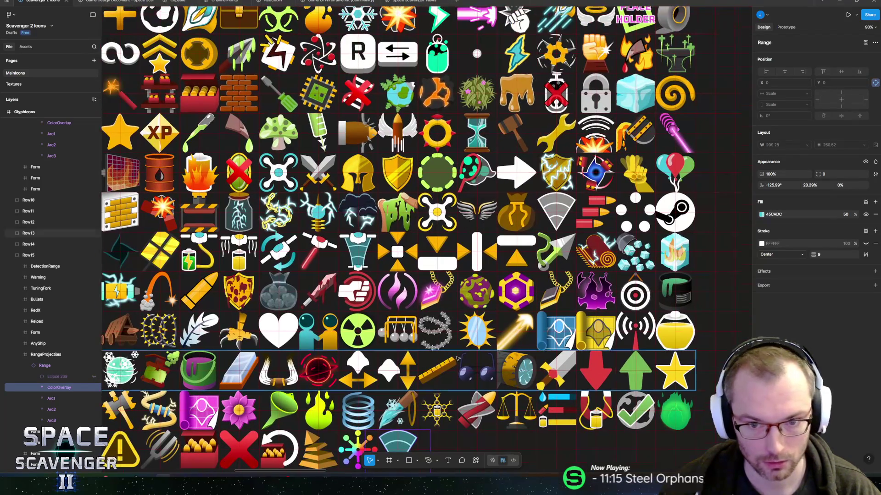
click(560, 204)
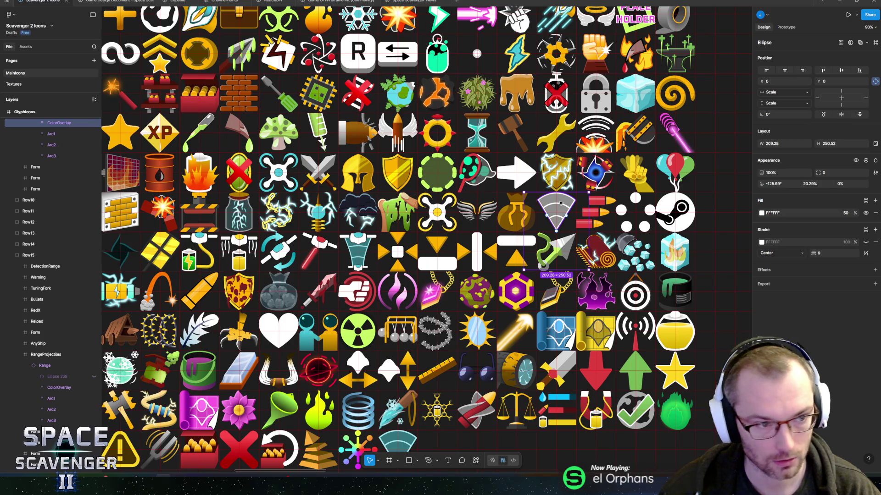
scroll(519, 211, down, 5)
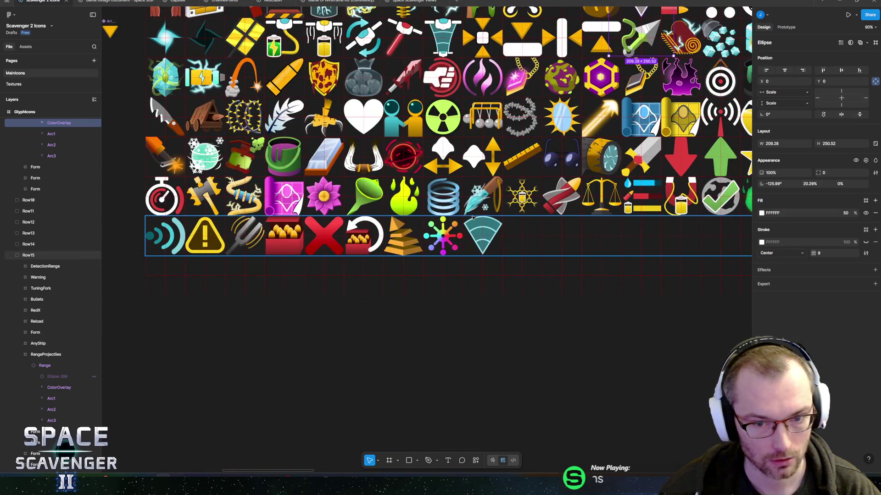
scroll(473, 217, up, 5)
click(472, 217)
scroll(275, 280, right, 2)
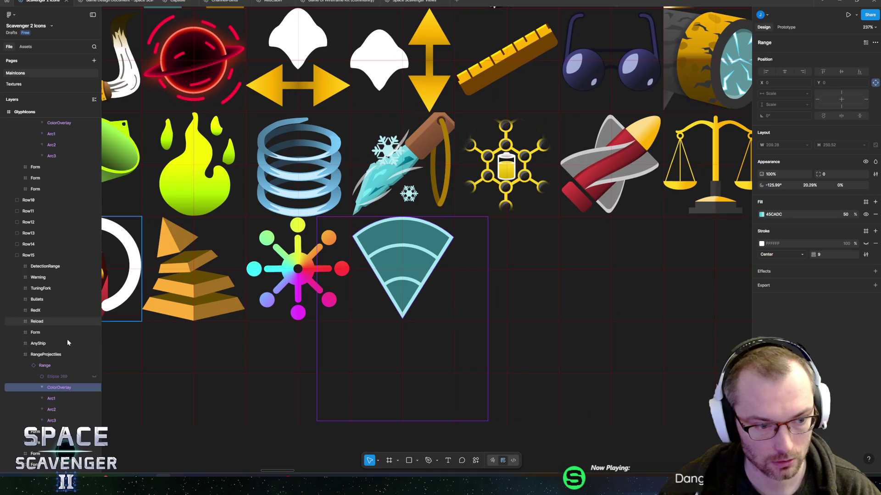
Step: Duplicate the Range icon and place the copy in the Form frame beside the original
click(44, 368)
click(28, 365)
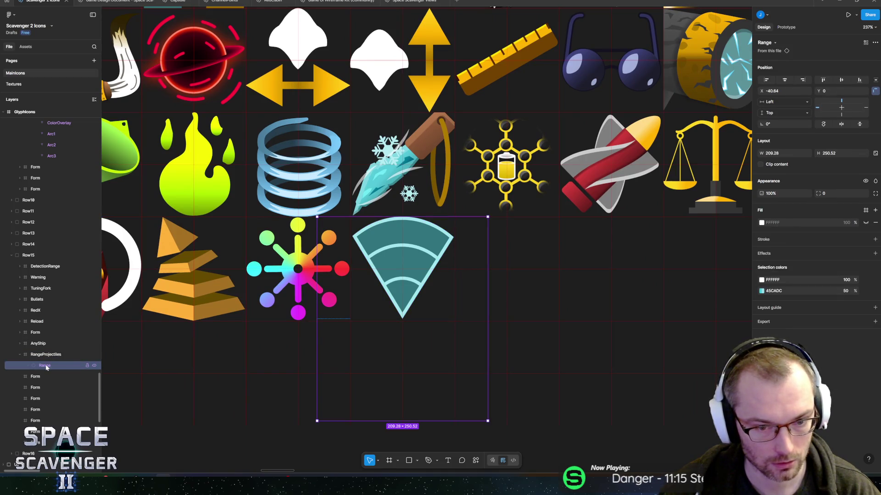
key(ctrl+d)
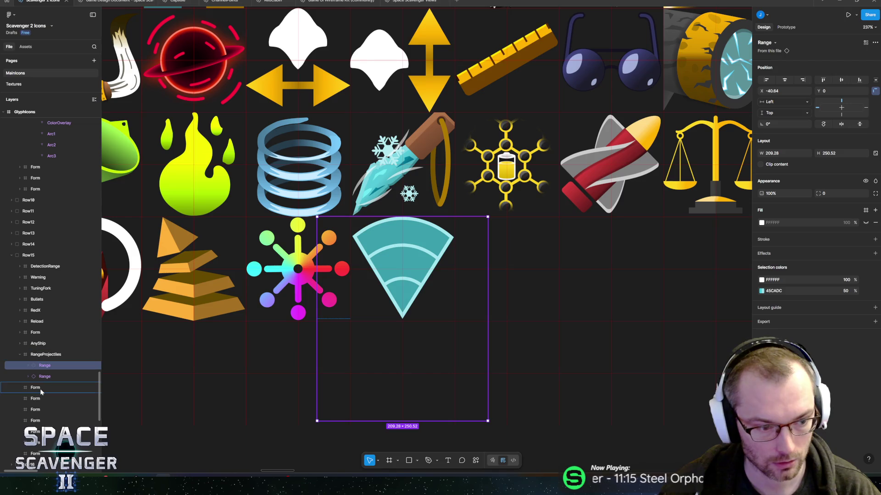
drag(41, 391, 41, 391)
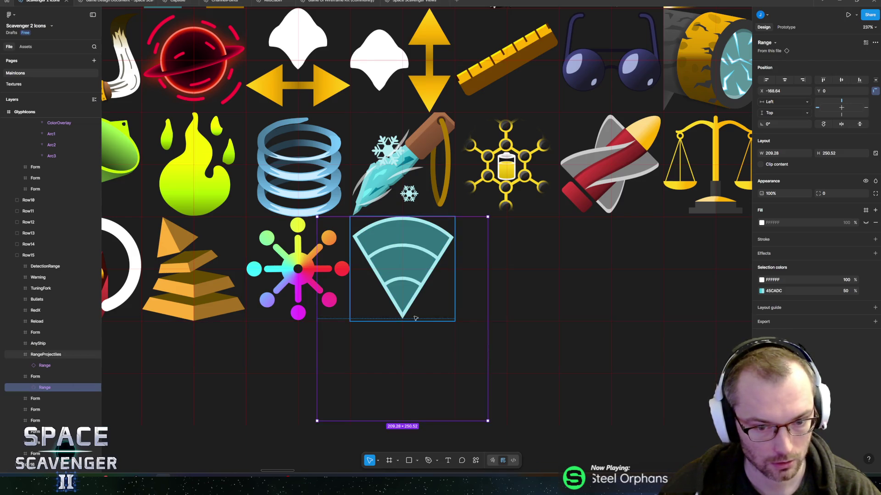
drag(460, 305, 567, 304)
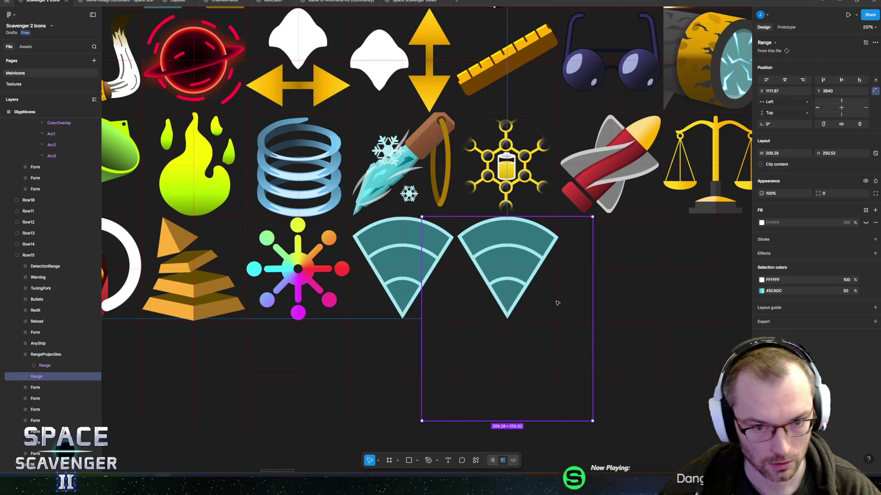
Step: Recolour the copy's ColorOverlay fill to light green 7FDC45 at 50%
scroll(413, 303, right, 2)
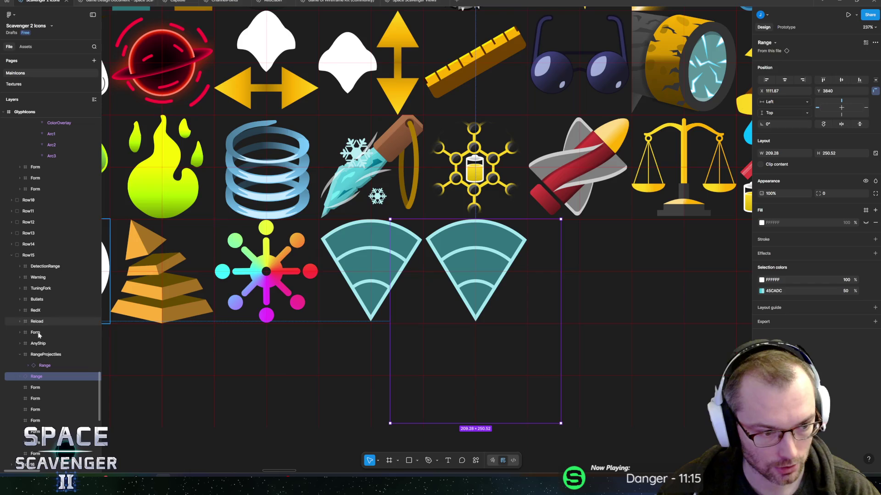
click(19, 376)
double_click(511, 236)
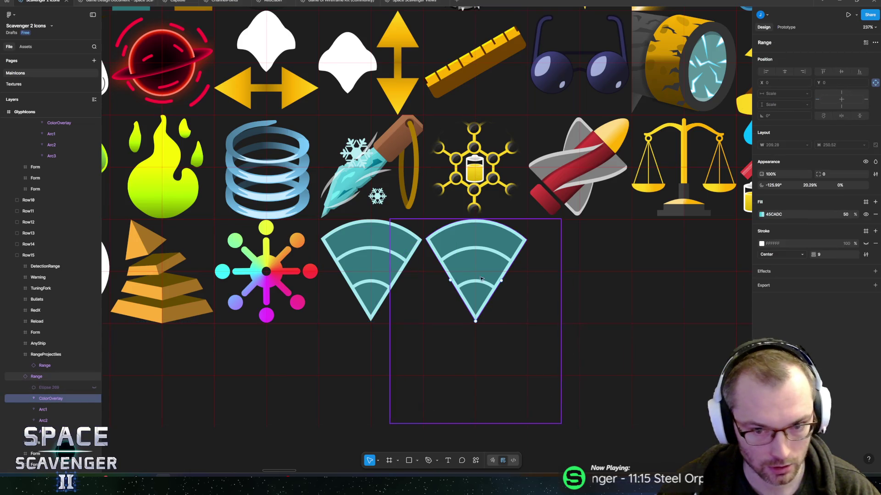
click(762, 215)
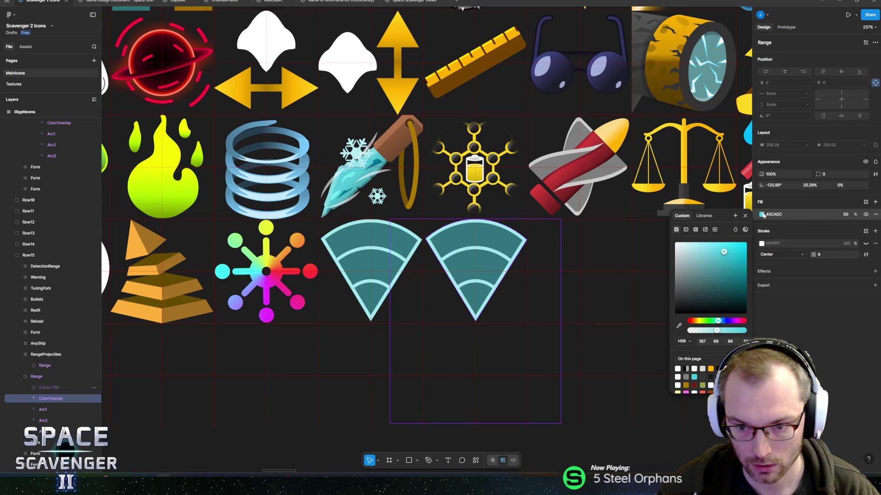
drag(720, 322, 713, 323)
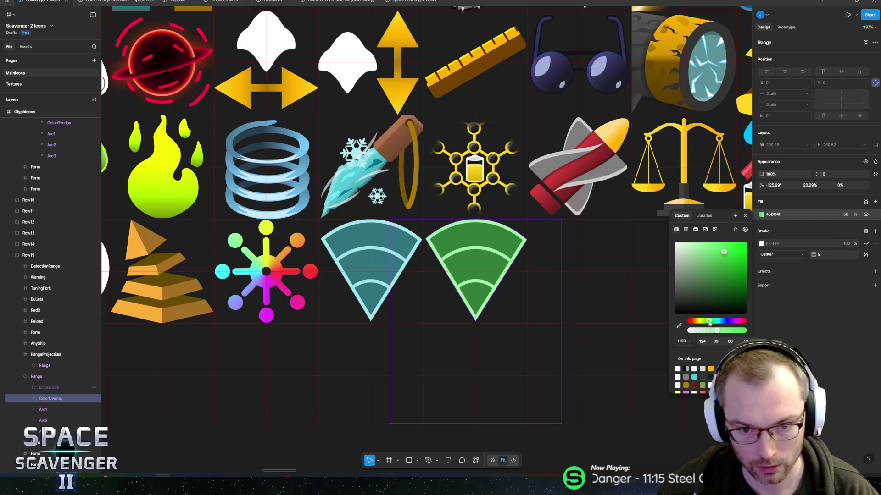
mouse_move(709, 322)
mouse_down()
mouse_move(694, 323)
mouse_move(706, 321)
mouse_up()
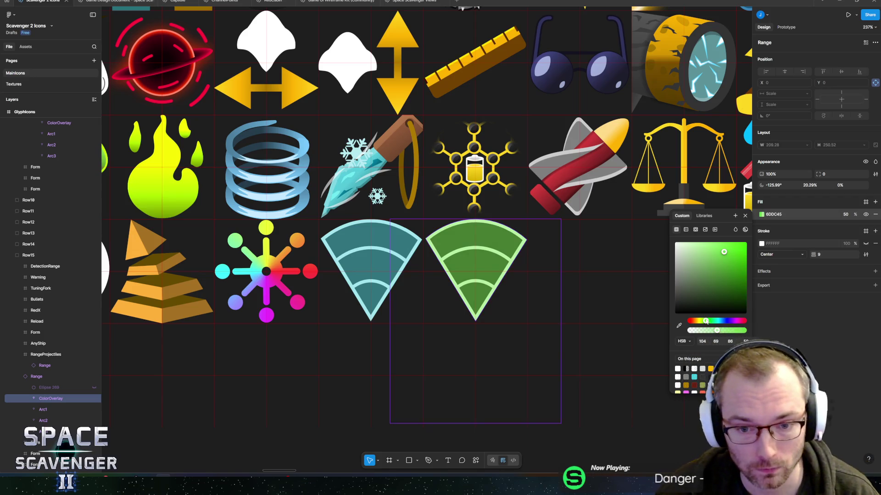
drag(706, 321, 705, 321)
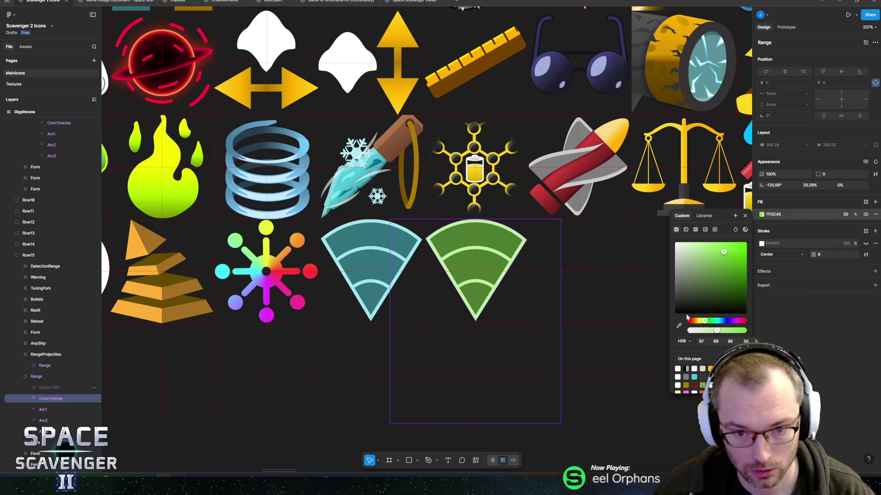
click(36, 376)
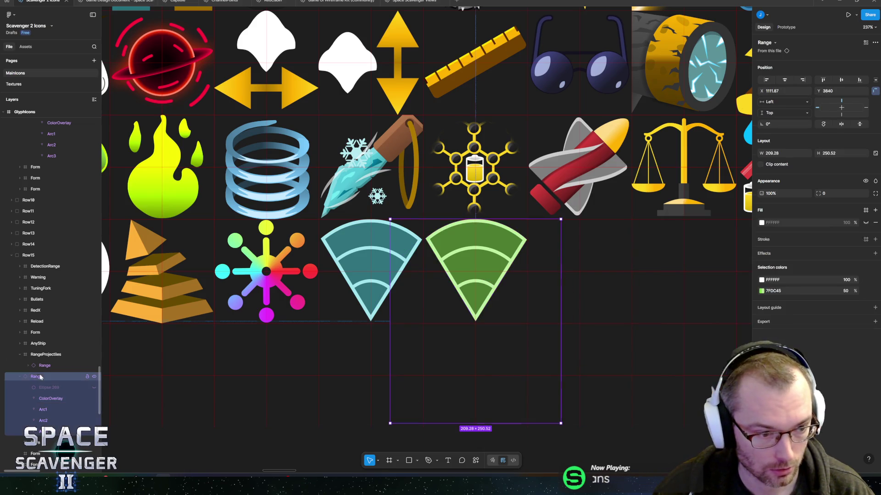
Step: Move the green fan into a Form frame and rename that frame RangeArtillery
drag(37, 378, 39, 444)
double_click(35, 376)
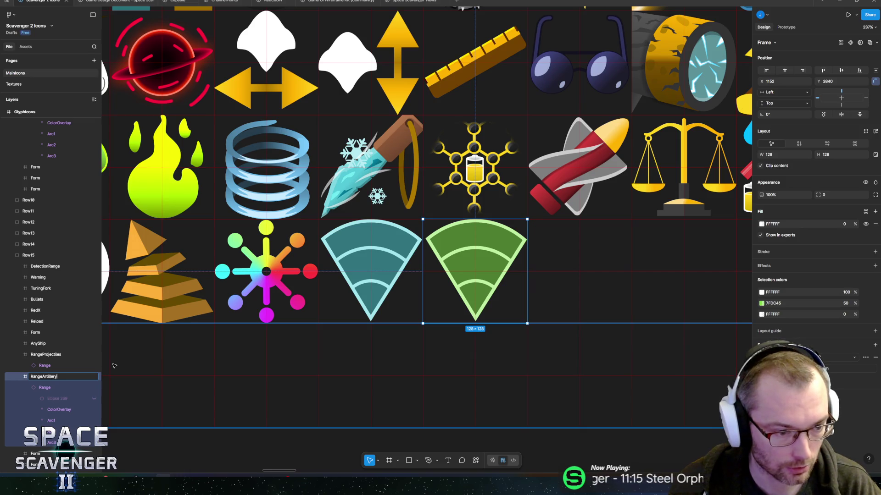
text(t)
key(Return)
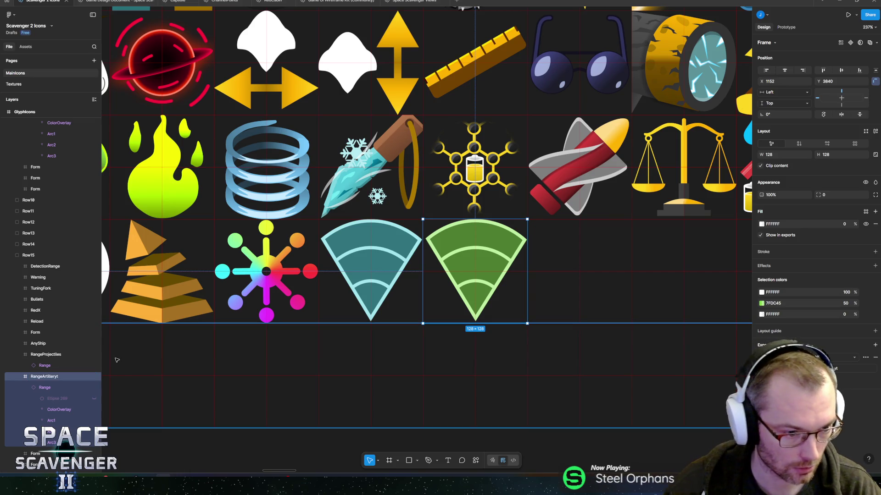
key(ctrl+z)
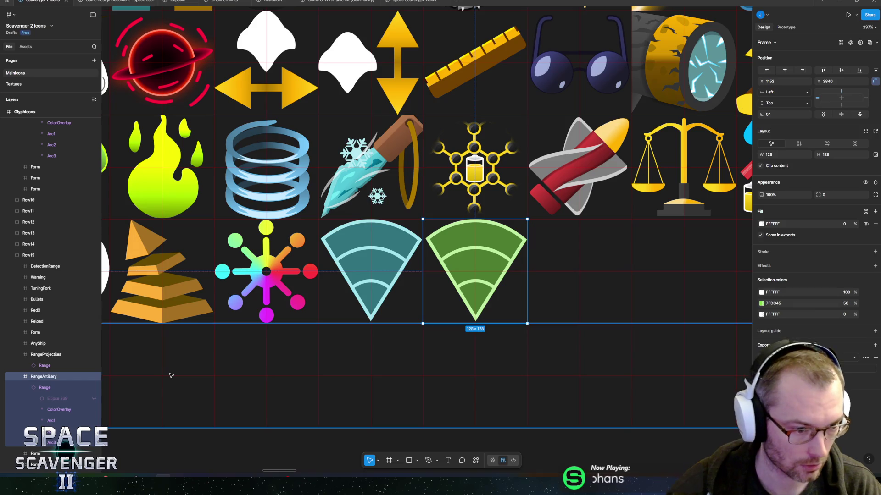
Step: Duplicate the green Range icon into the next frame to its right, named RangeBeam
click(45, 388)
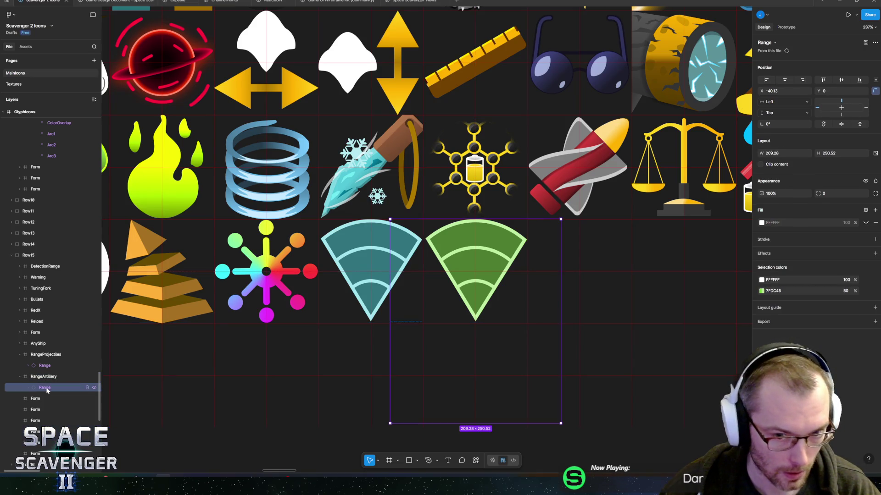
key(ctrl+d)
drag(36, 412, 37, 411)
drag(413, 318, 515, 316)
drag(34, 399, 36, 410)
double_click(37, 400)
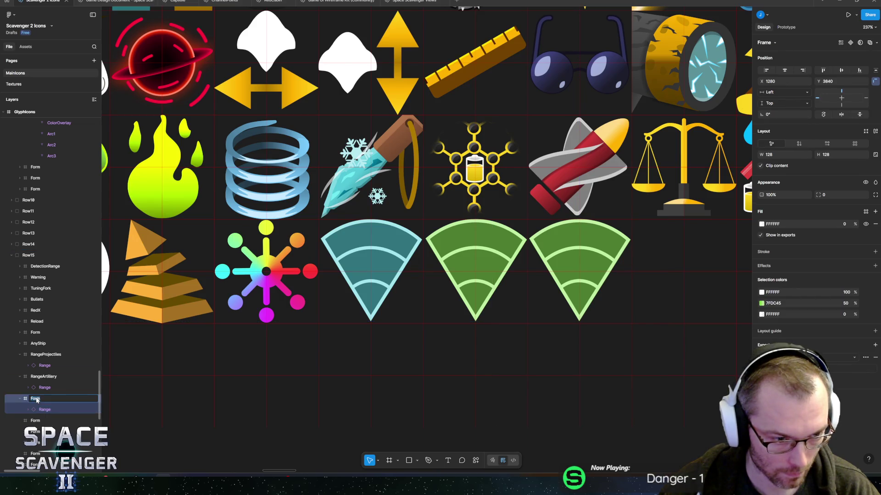
text(RangeBe)
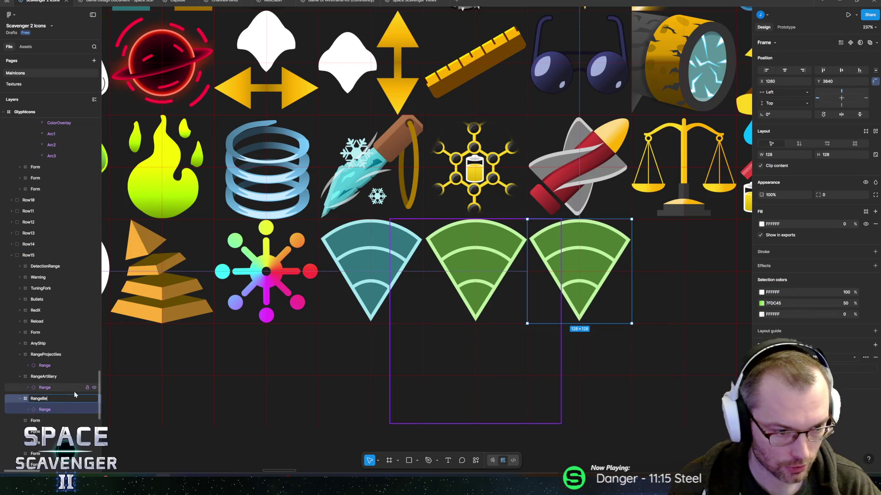
text(am)
key(Return)
Step: Recolour the RangeBeam fan yellow, trying 55, 100 and 74% opacity before settling on 50%
scroll(675, 294, up, 5)
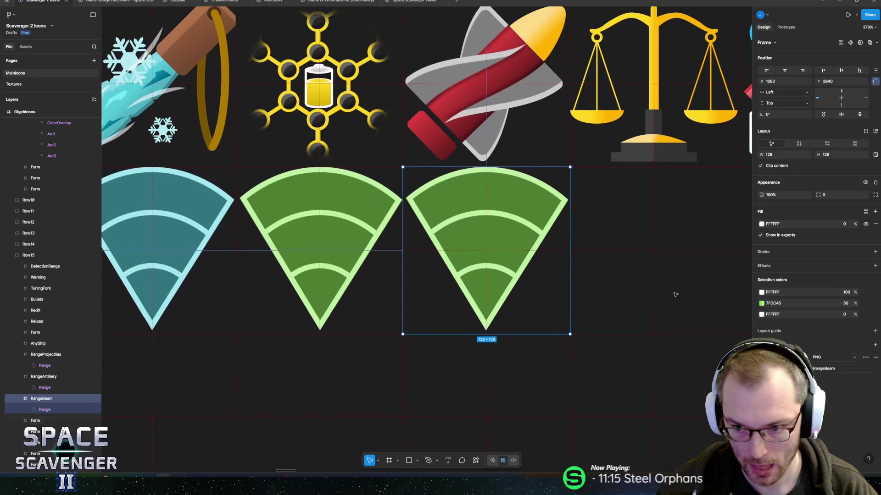
click(762, 303)
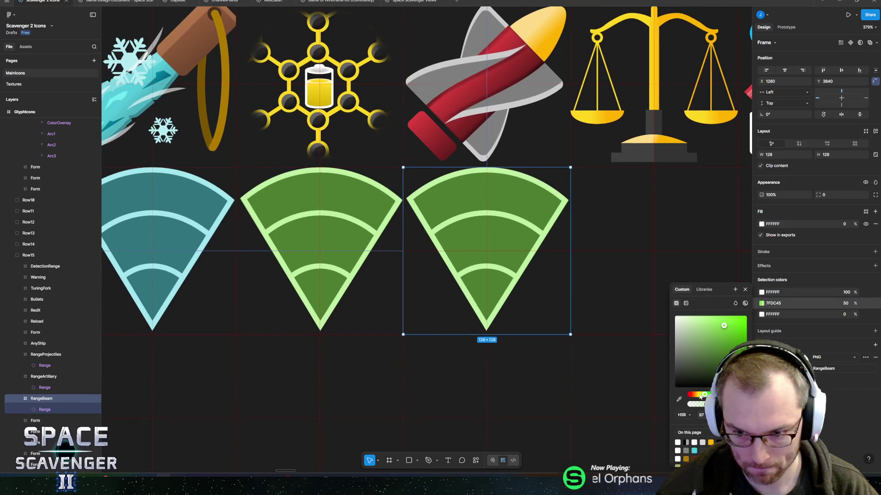
drag(701, 397, 698, 397)
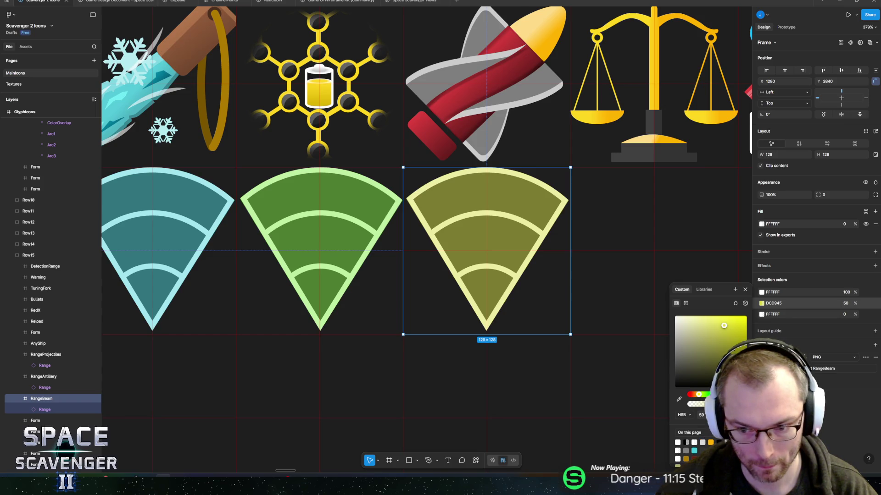
text(55)
key(Return)
text(100)
key(Return)
text(74)
key(Return)
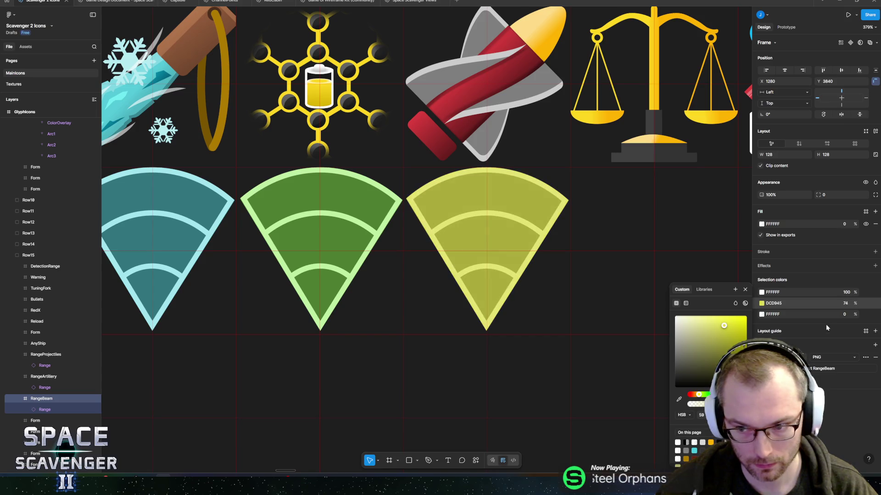
text(50)
key(Return)
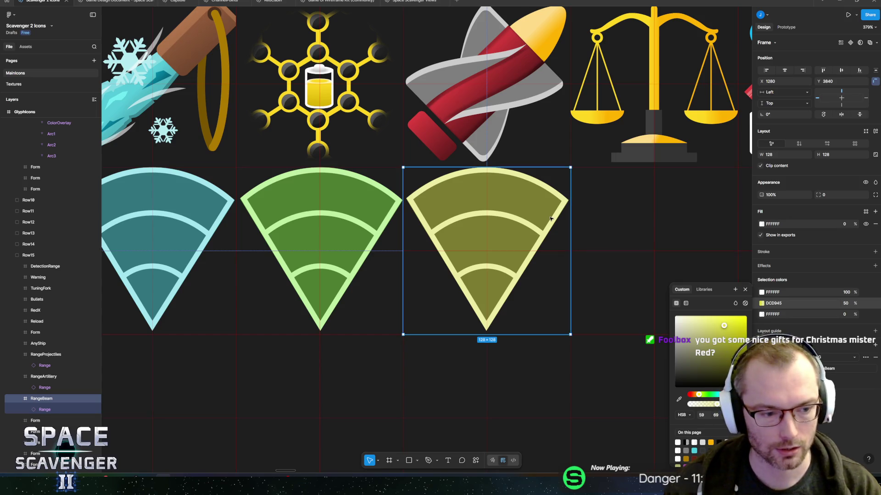
Step: Raise the yellow's saturation to 100 and nudge its hue to gold DCC200
scroll(459, 259, right, 2)
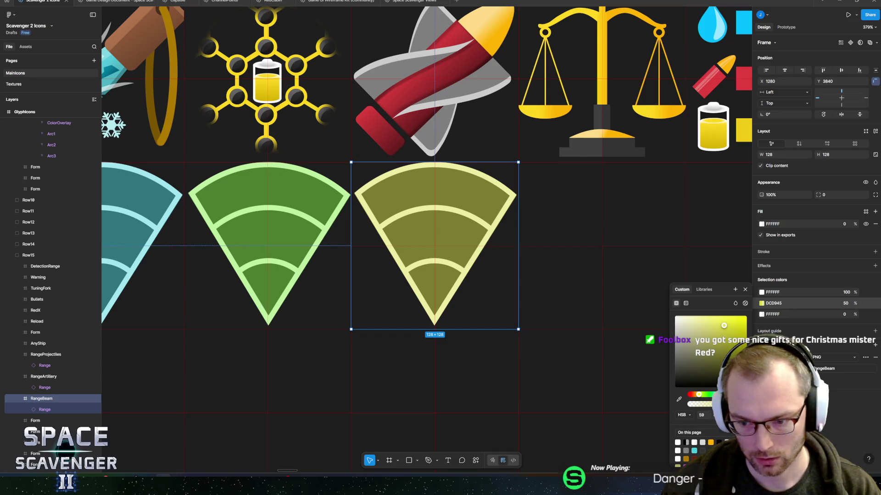
click(717, 415)
text(100)
key(Return)
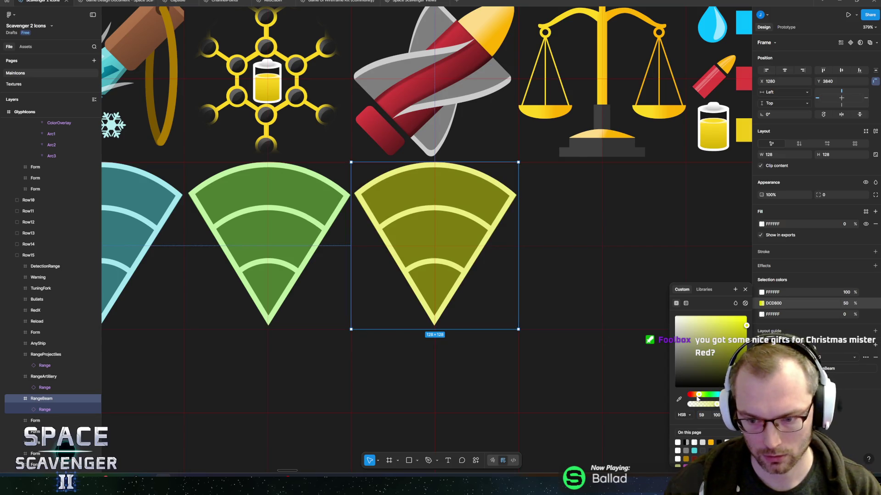
click(699, 397)
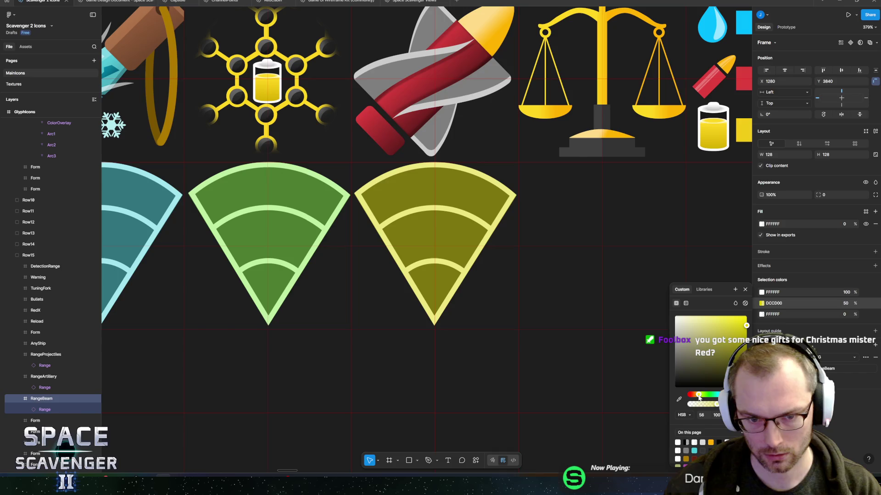
click(698, 398)
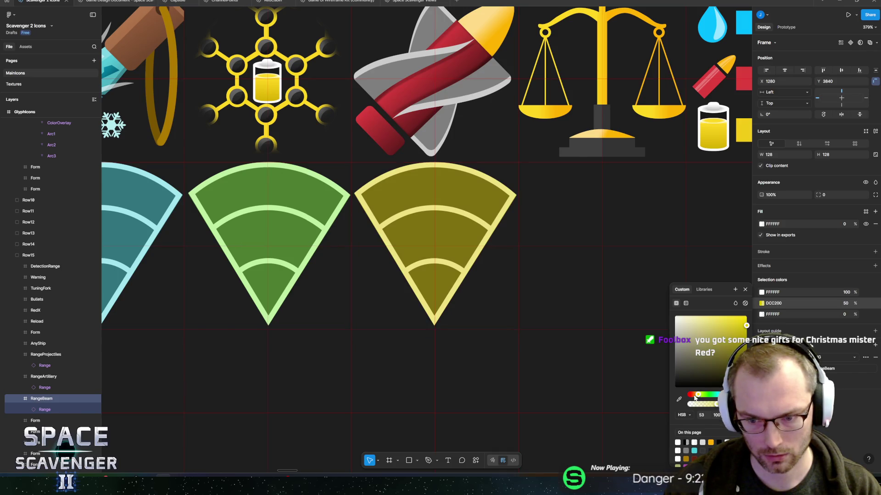
scroll(399, 271, down, 3)
scroll(399, 271, up, 3)
click(400, 271)
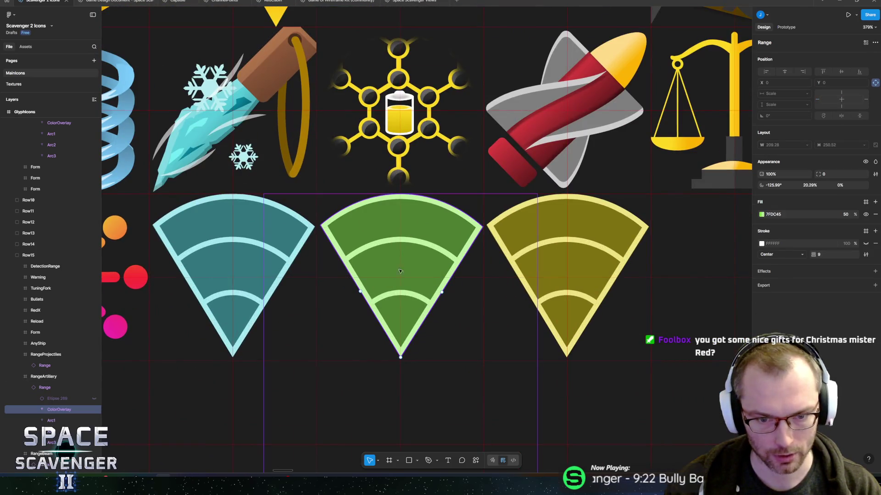
Step: Boost the green fan's fill saturation to 62DC16 and the teal fan's to 90 (16C4DC)
scroll(400, 272, left, 3)
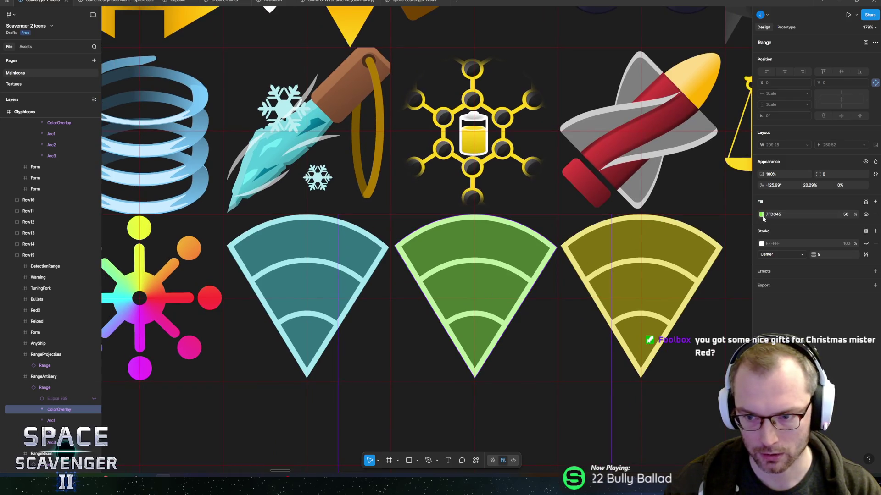
click(762, 215)
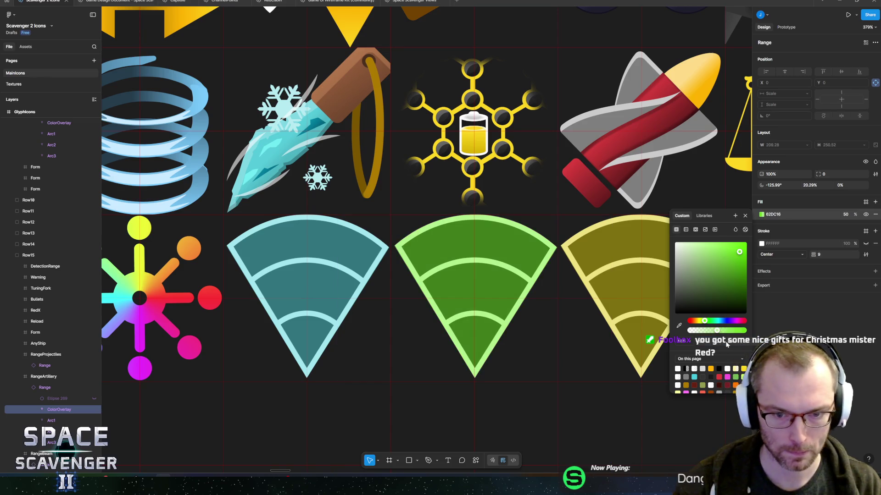
click(334, 284)
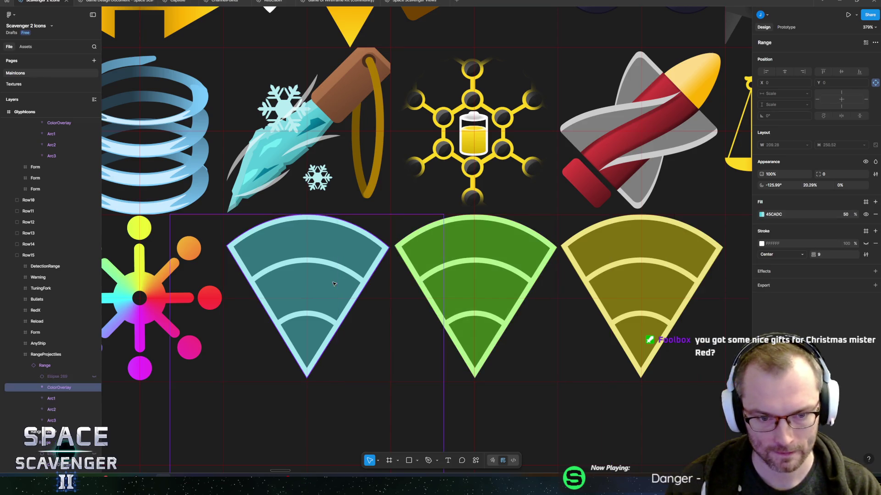
click(762, 215)
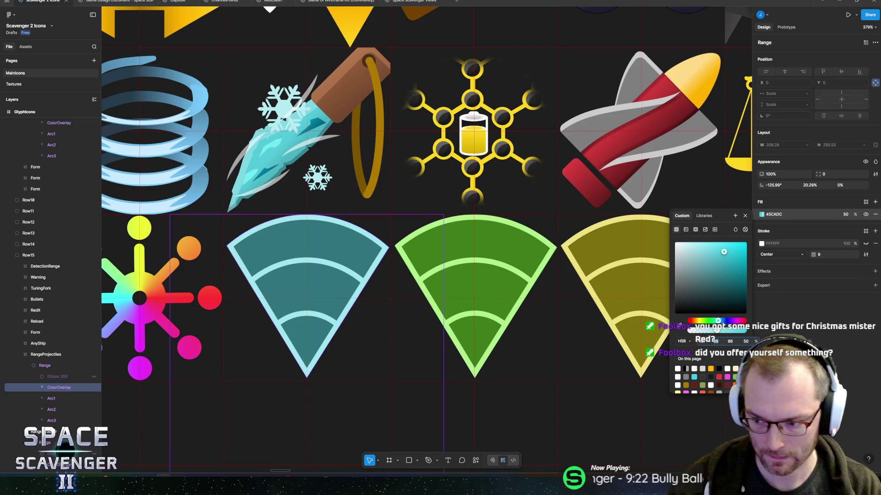
key(Return)
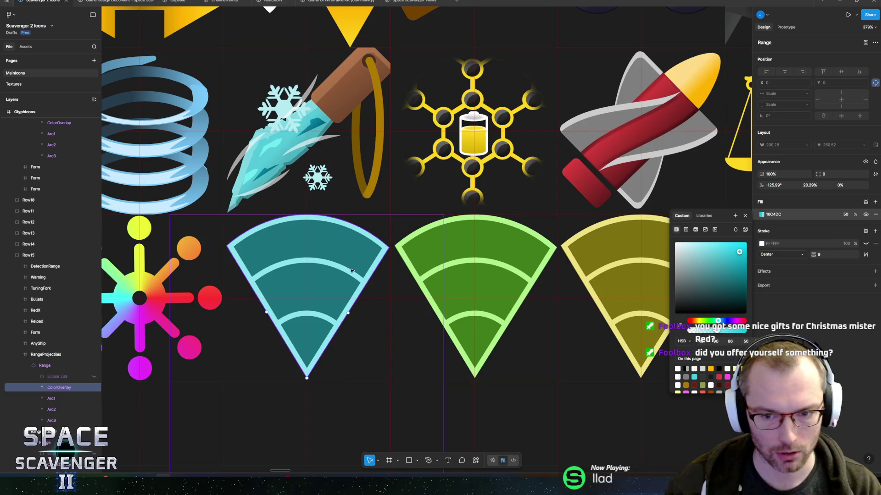
scroll(351, 271, down, 5)
scroll(229, 298, right, 3)
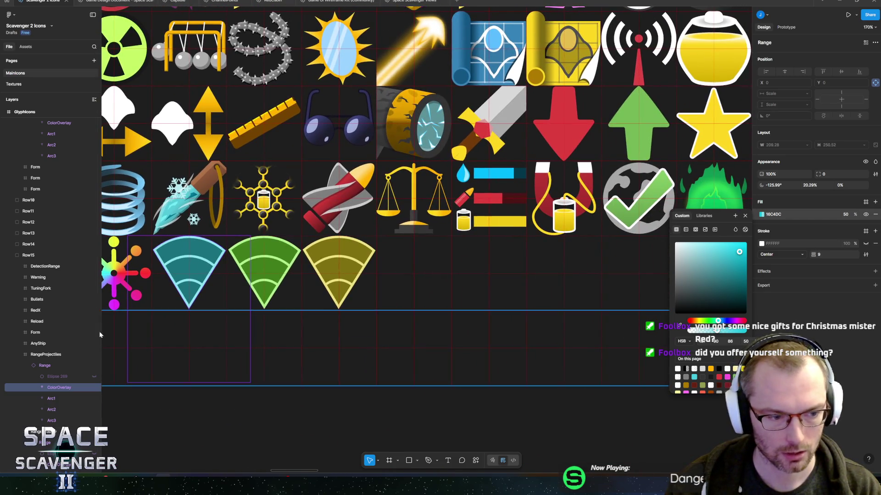
click(27, 365)
Step: Duplicate the yellow Range wedge from RangeBeam and place the copy to its right
click(28, 388)
click(50, 409)
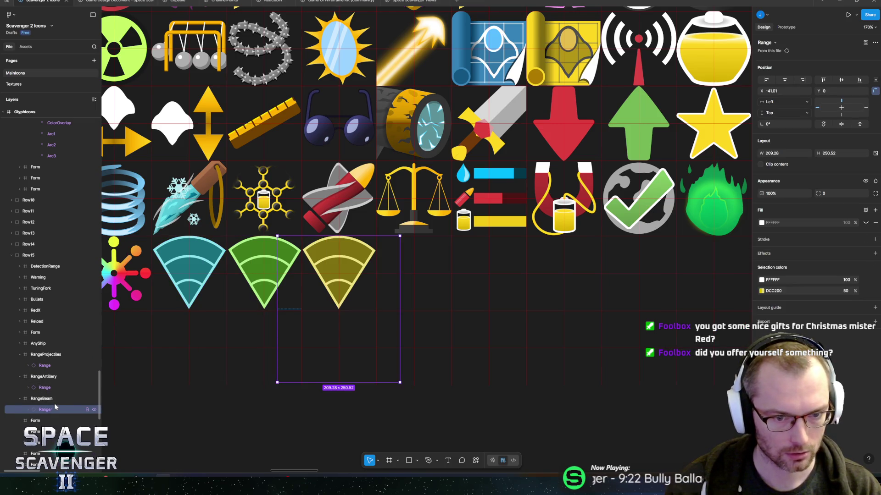
scroll(292, 289, up, 5)
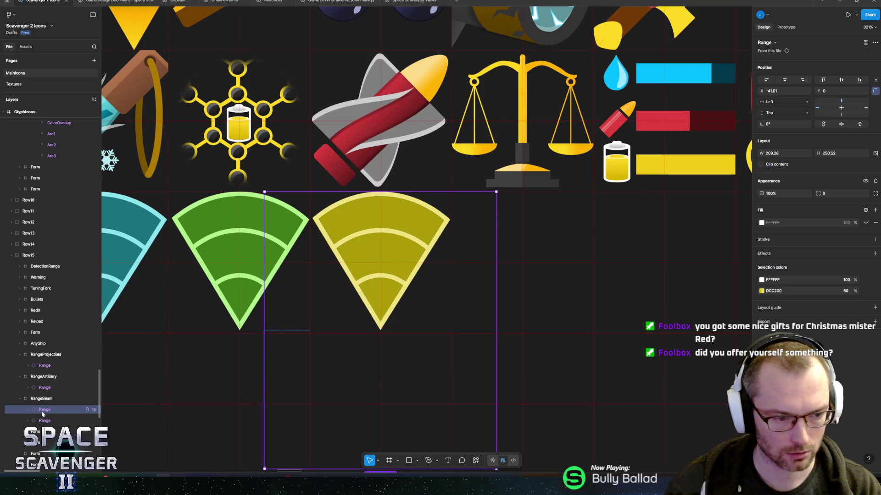
alt+drag(377, 281, 519, 280)
scroll(519, 280, up, 5)
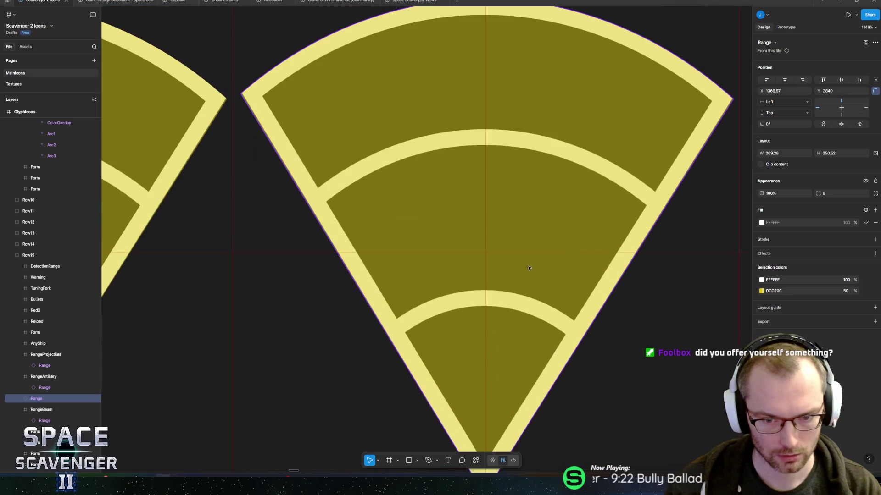
drag(490, 260, 501, 261)
scroll(503, 266, down, 3)
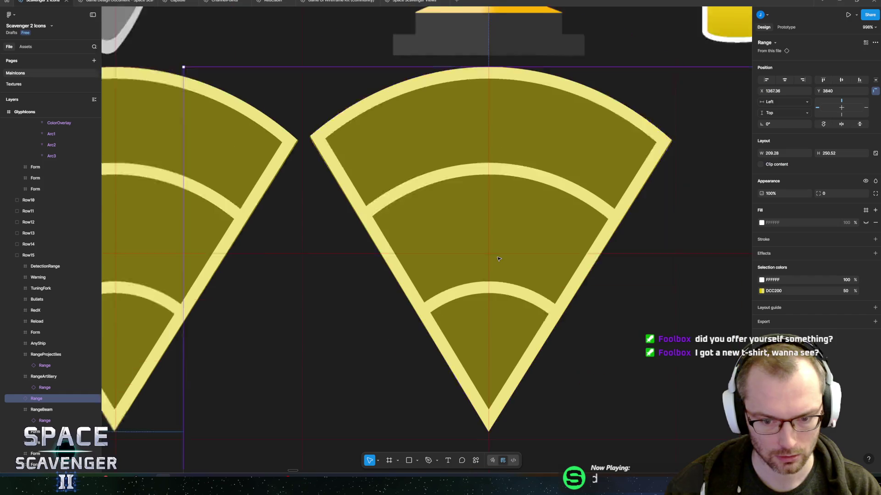
drag(556, 229, 468, 238)
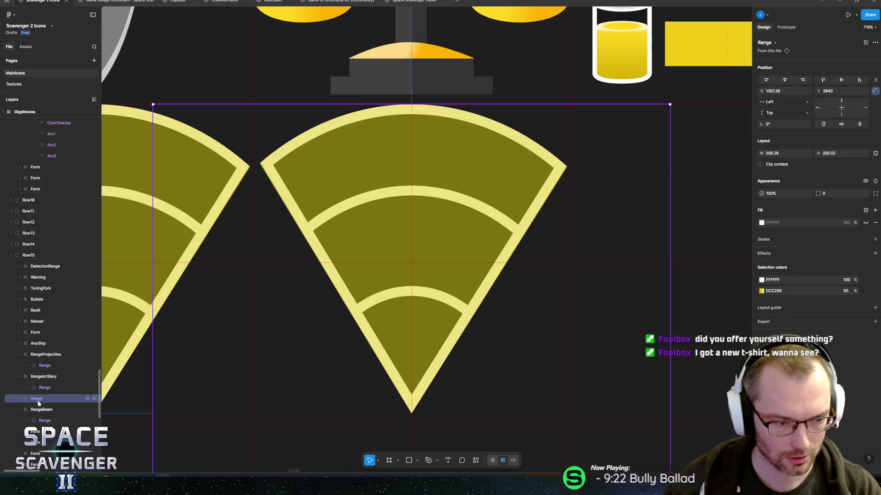
Step: Move the duplicate wedge into the empty Form frame and rename the frame RangeMelee
drag(36, 410, 37, 420)
double_click(35, 420)
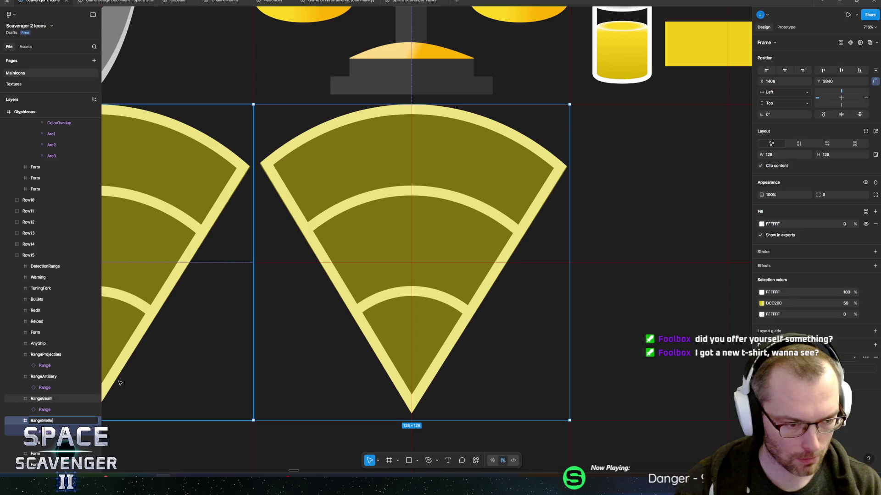
key(Return)
double_click(46, 421)
text(e)
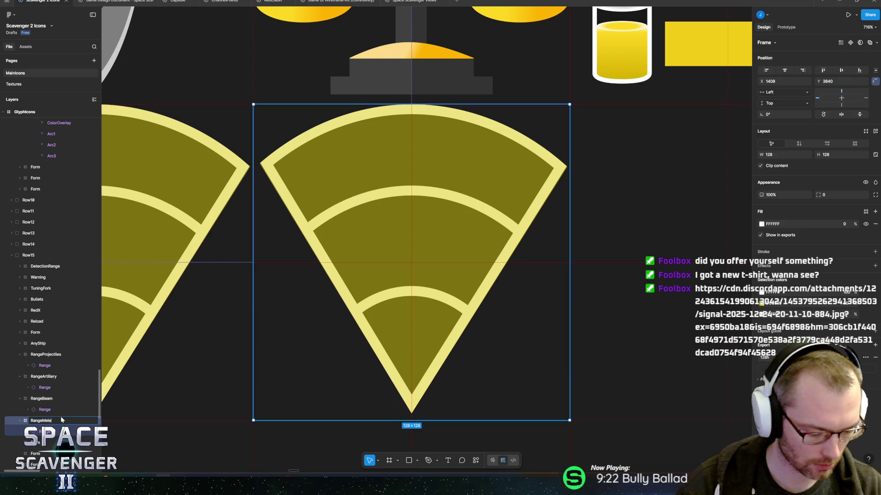
key(Return)
Step: Recolour the wedge inside RangeMelee from yellow to red
click(55, 431)
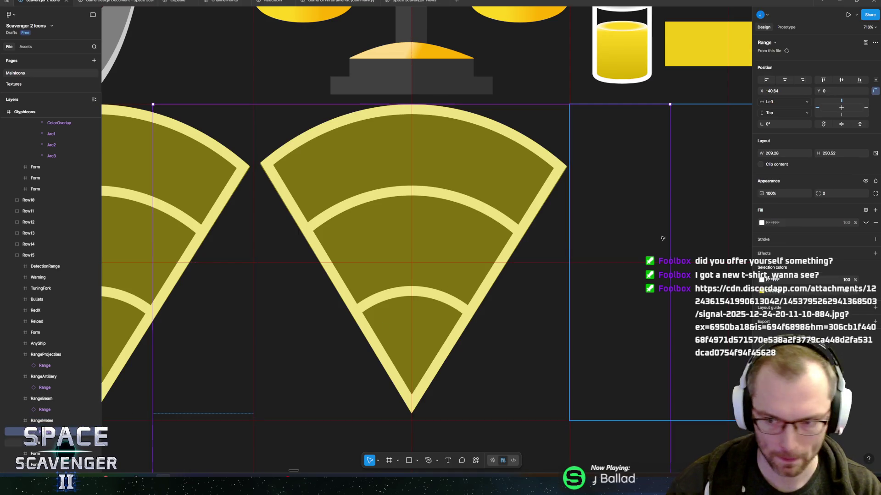
click(762, 291)
drag(689, 395, 658, 393)
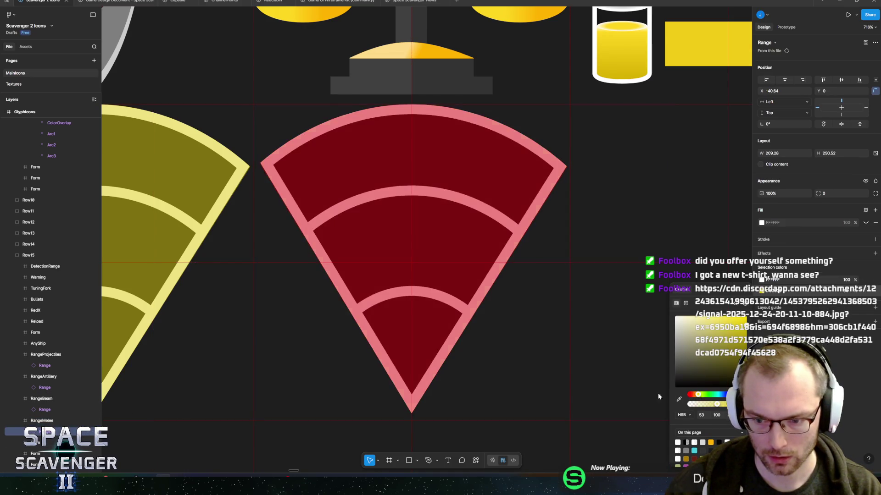
scroll(362, 314, down, 10)
click(362, 313)
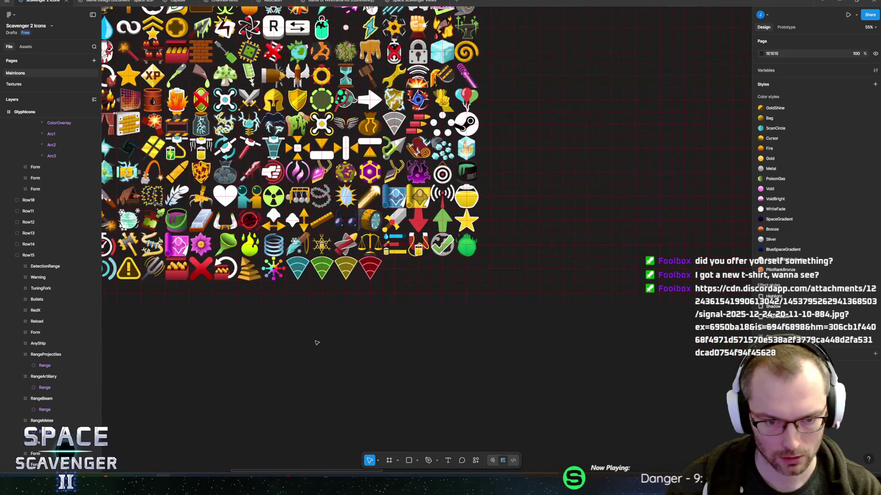
scroll(448, 311, left, 4)
scroll(448, 310, up, 2)
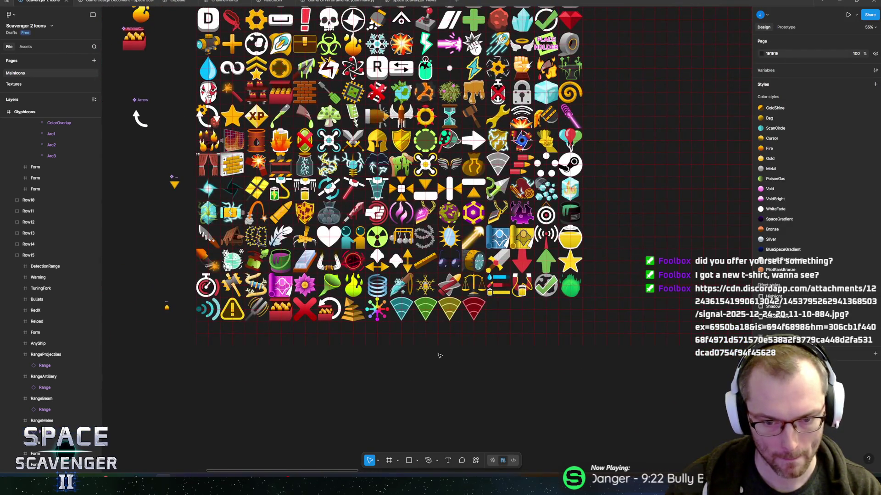
scroll(454, 331, up, 8)
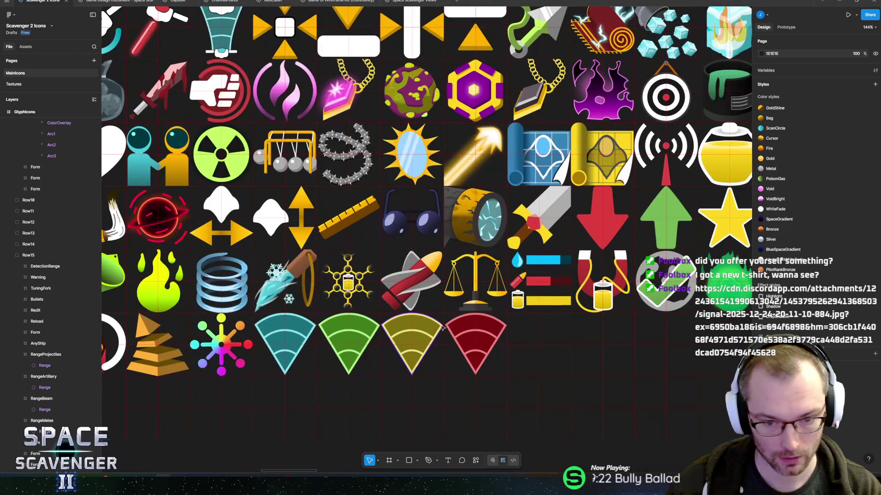
scroll(448, 322, down, 3)
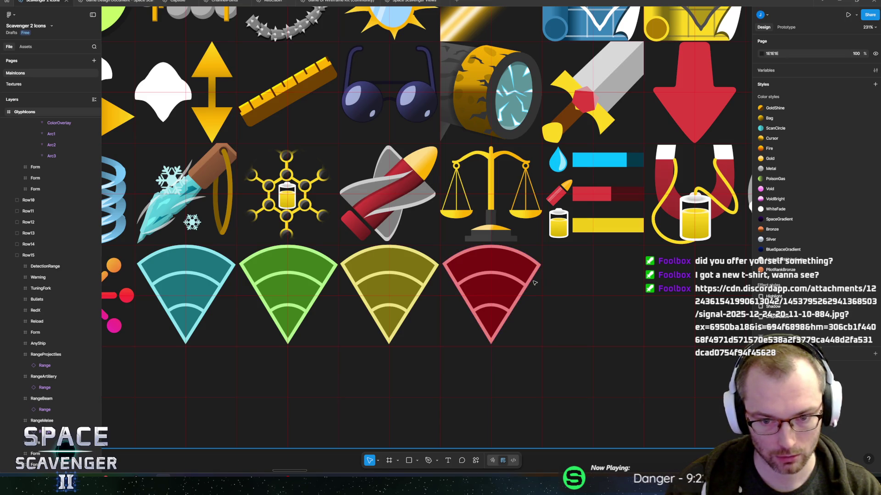
click(573, 278)
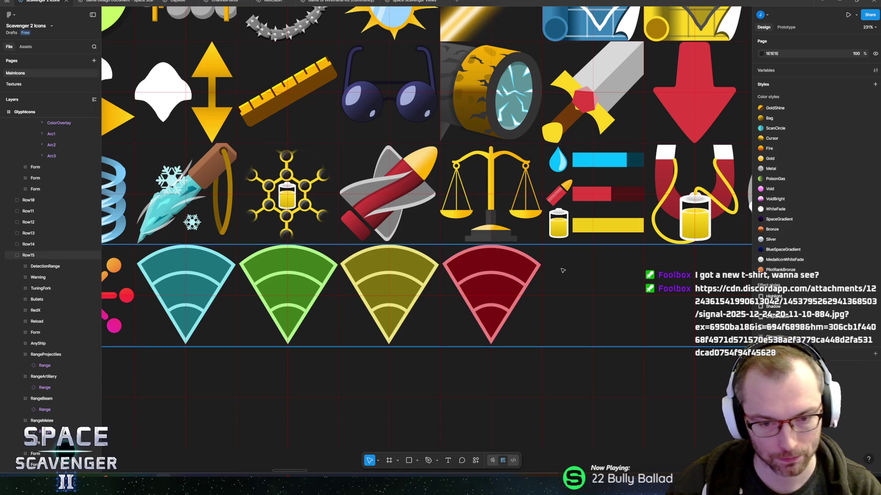
scroll(467, 278, left, 2)
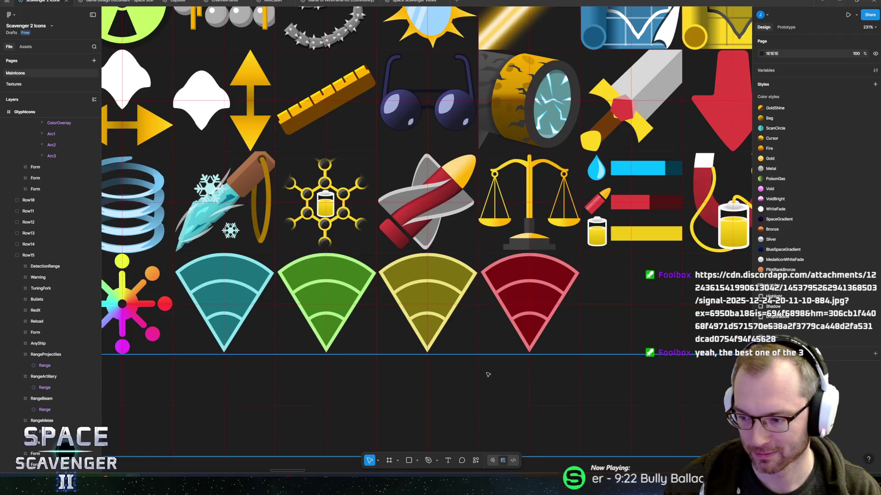
scroll(523, 310, down, 10)
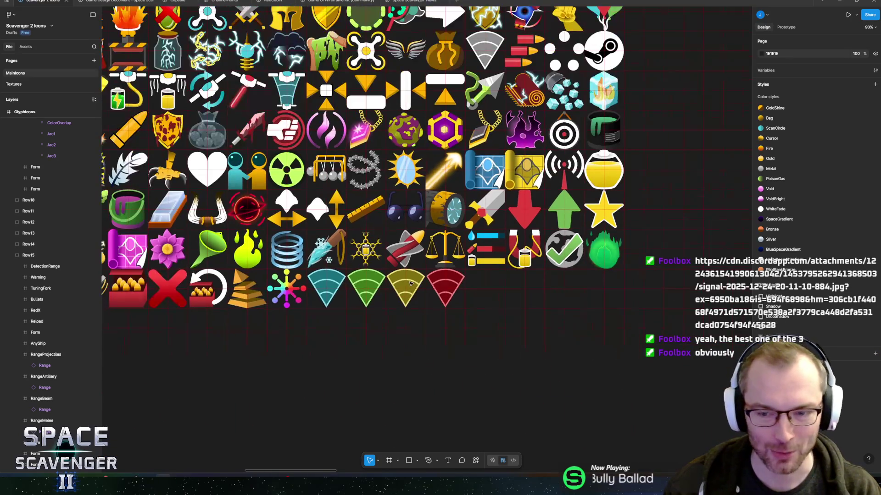
scroll(476, 269, up, 2)
scroll(476, 269, left, 2)
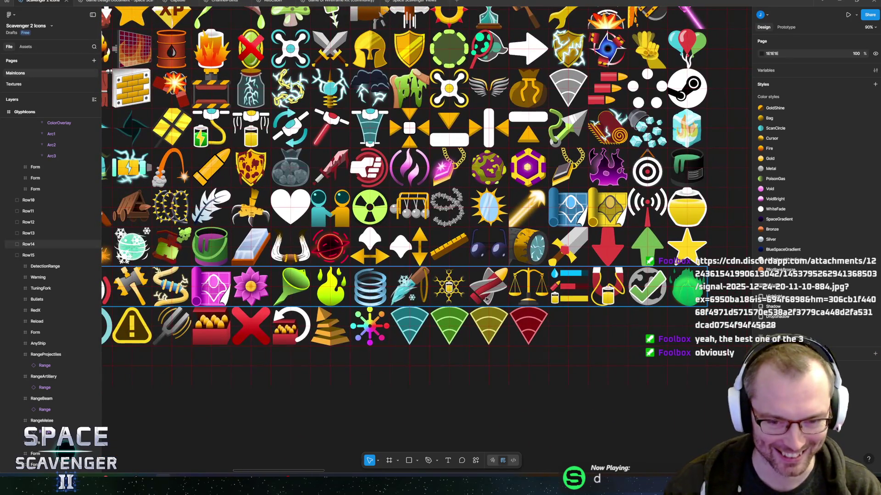
scroll(528, 318, up, 1)
scroll(528, 318, right, 2)
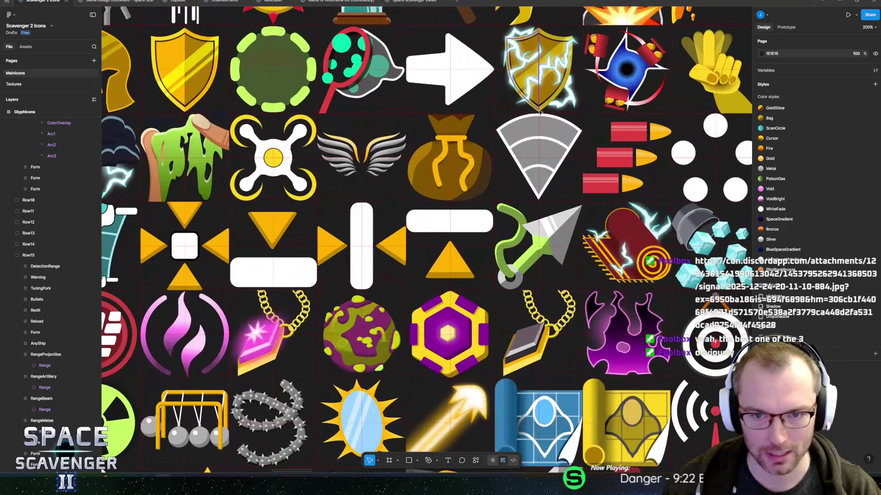
scroll(533, 60, up, 5)
click(539, 156)
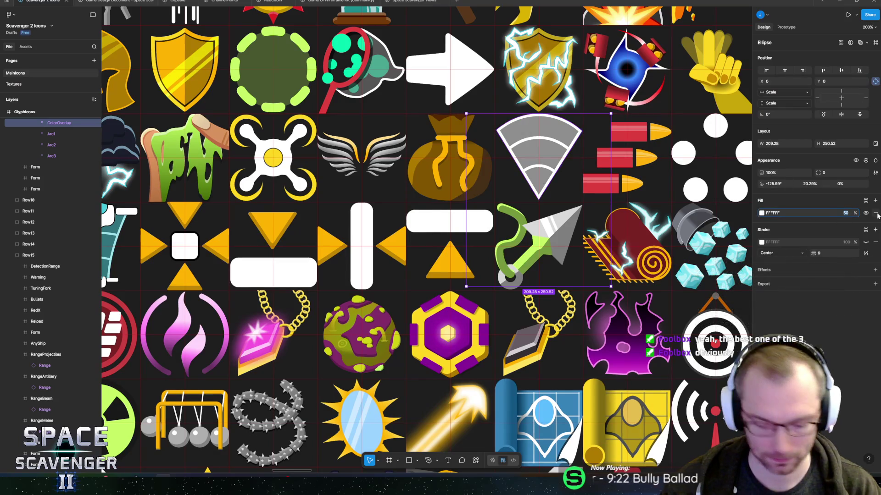
Step: Set the range fans' fill opacities to 80% and 70%, then select the teal wedge's colour overlay
text(0)
key(Return)
scroll(727, 205, down, 5)
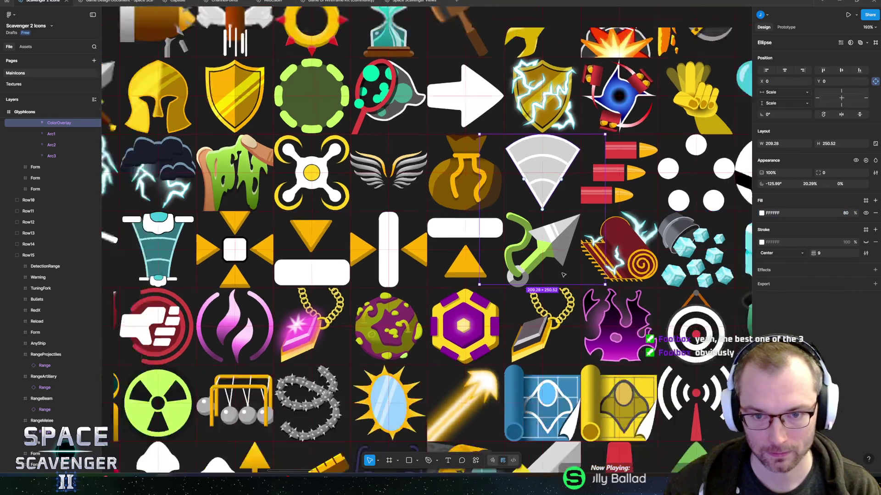
scroll(530, 288, up, 2)
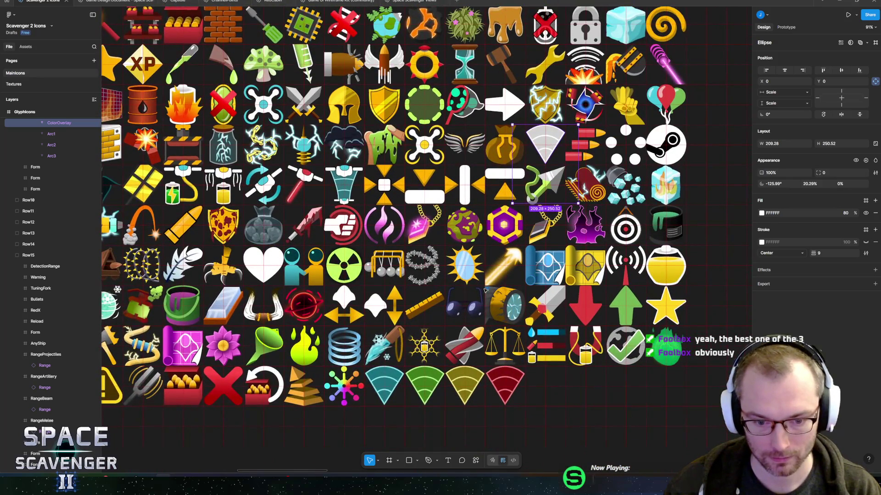
scroll(530, 288, up, 1)
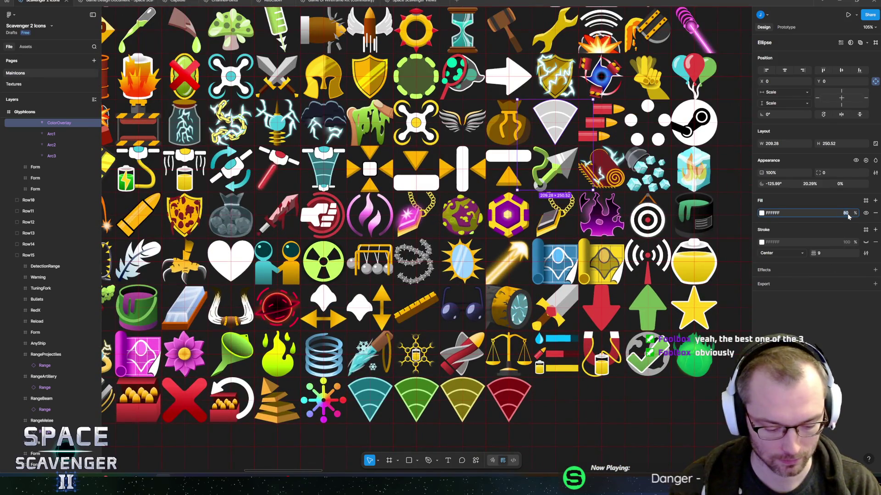
text(70)
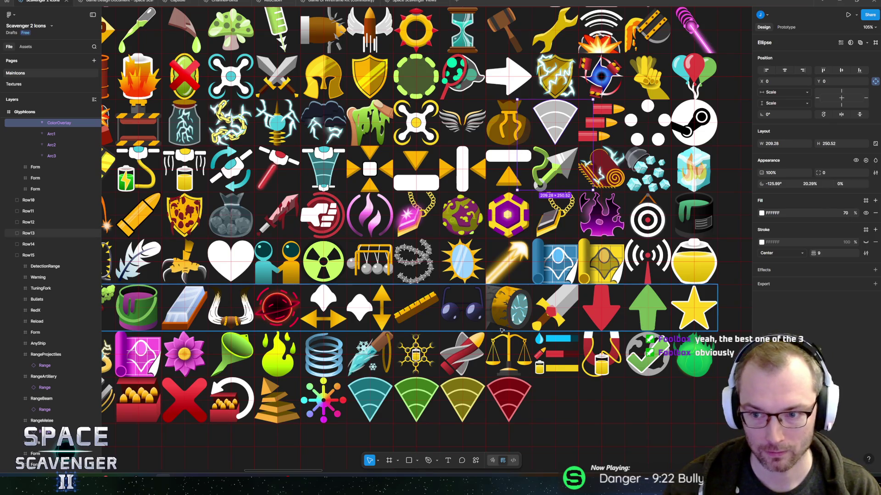
scroll(535, 267, down, 2)
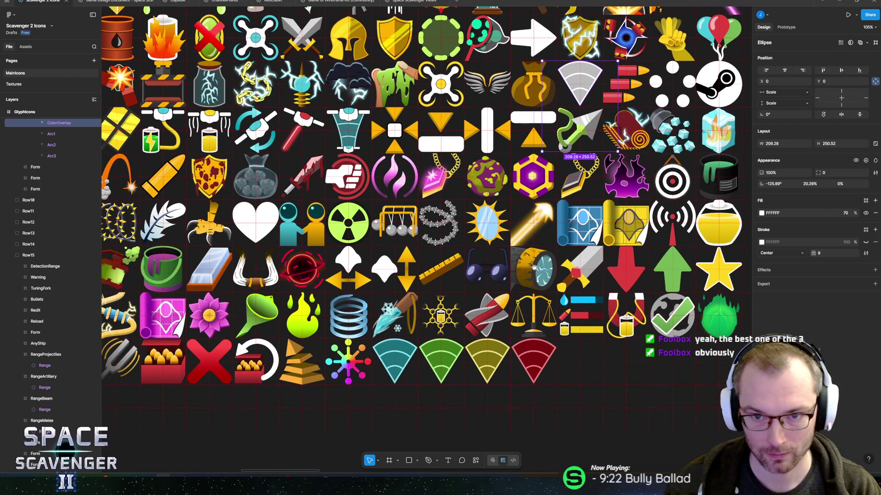
scroll(534, 267, down, 3)
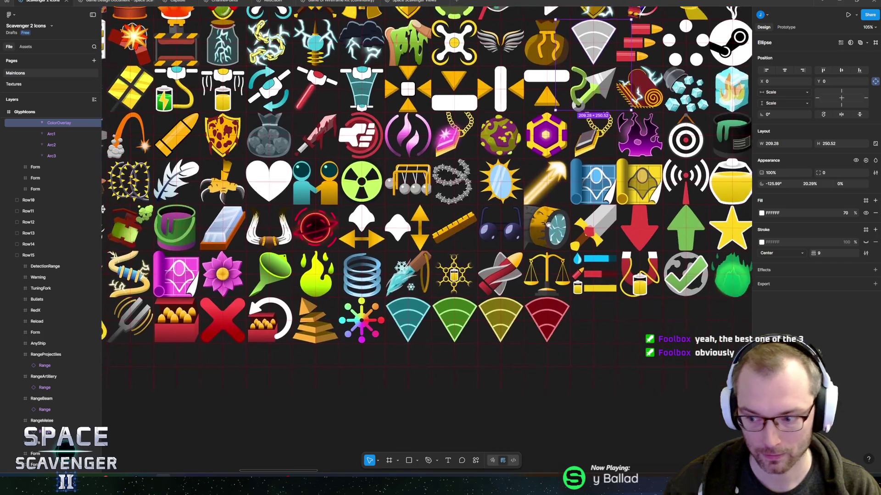
scroll(339, 270, up, 5)
click(340, 270)
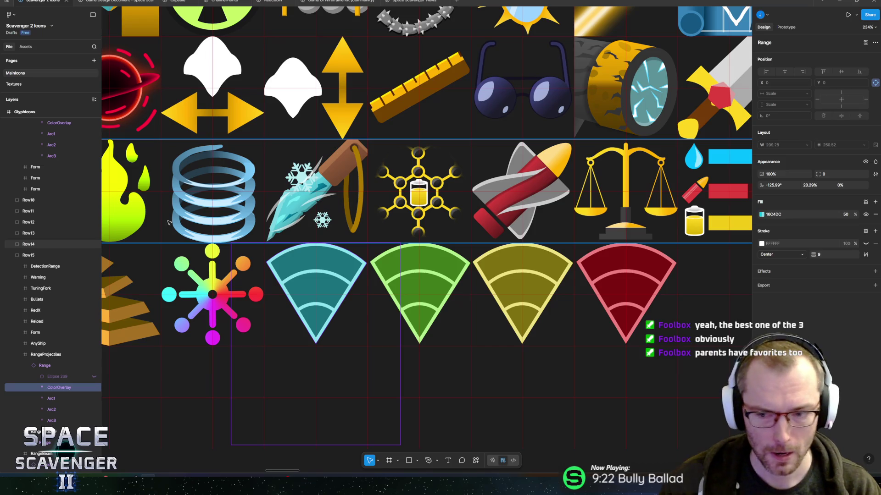
scroll(208, 228, down, 10)
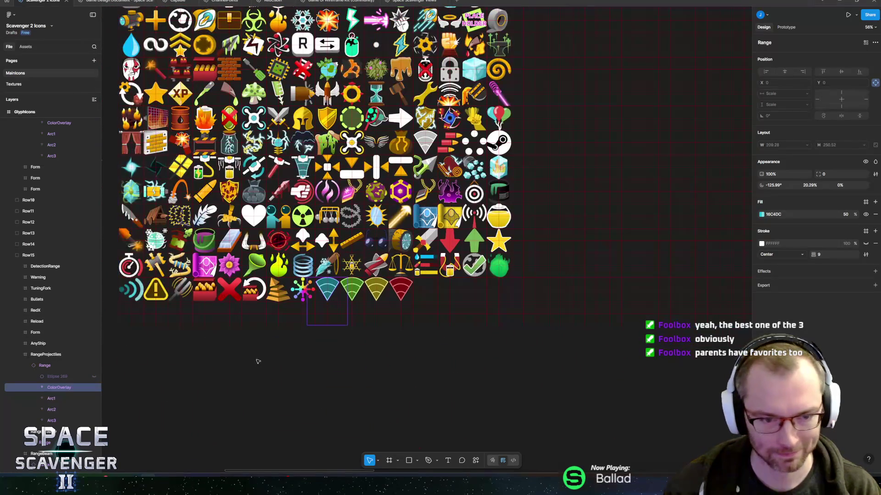
Step: Export the Glyphicons frame as GlyphIcons.png, replacing the existing file
scroll(232, 228, down, 5)
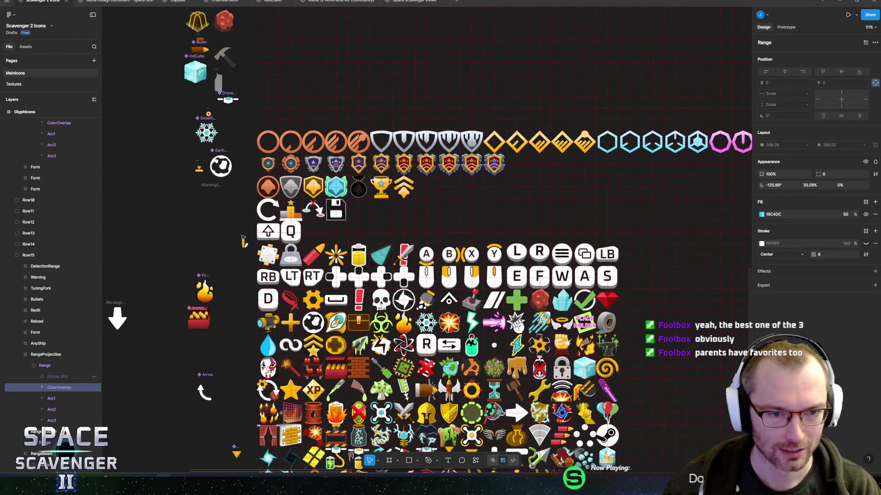
scroll(232, 228, up, 3)
click(284, 111)
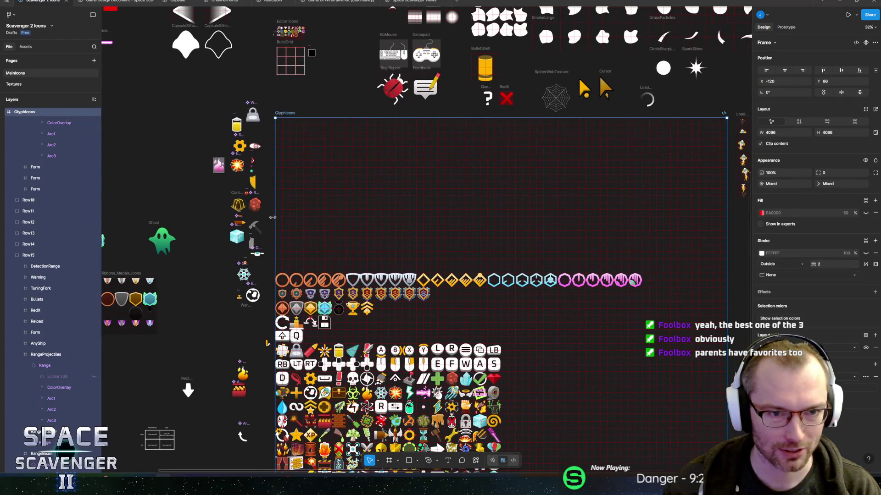
scroll(570, 251, down, 3)
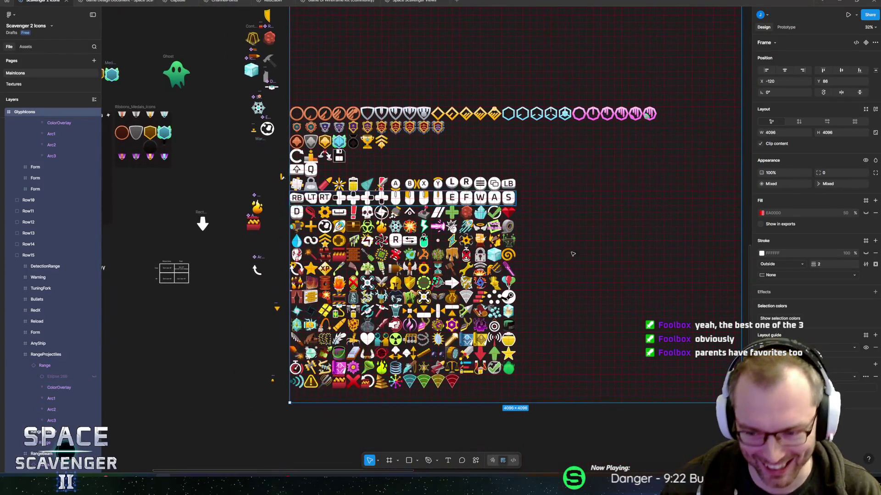
click(834, 391)
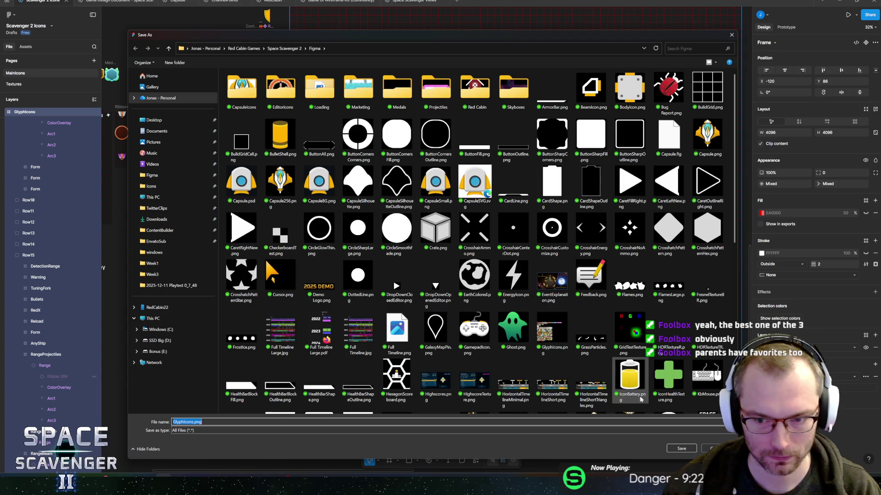
click(682, 450)
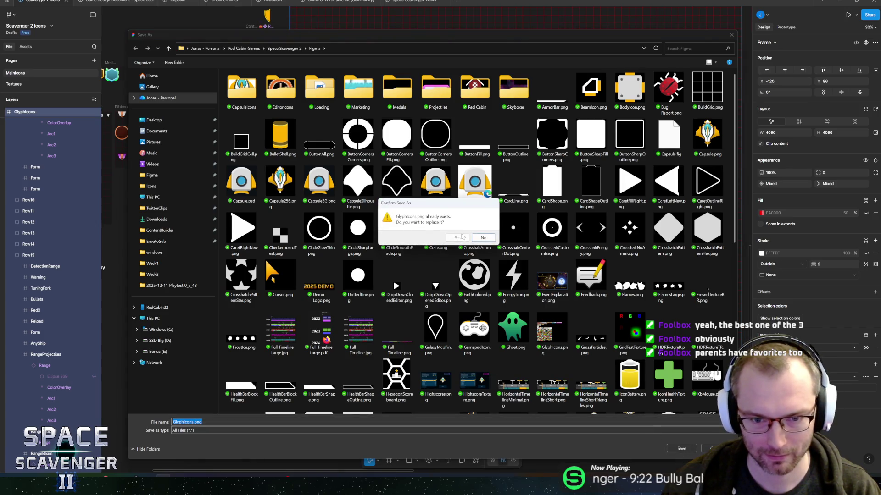
click(458, 238)
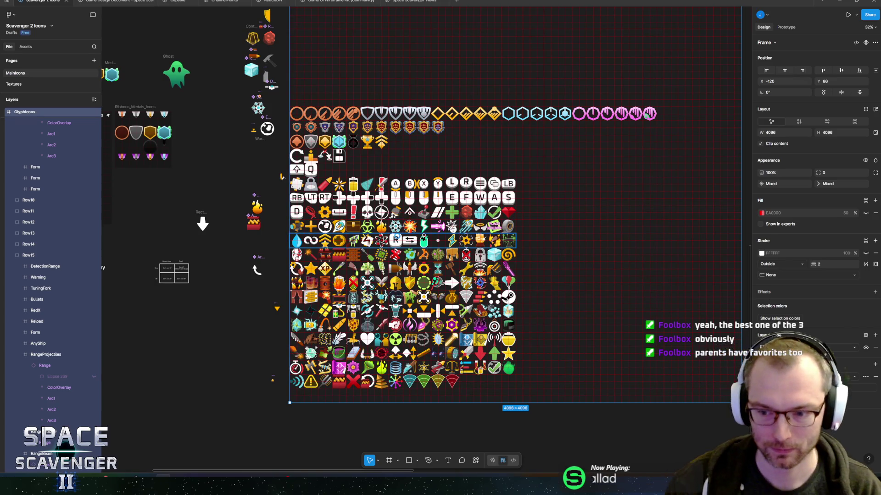
Step: Look over the icon sheet, then minimize Figma to return to Unity
scroll(458, 207, down, 2)
scroll(458, 206, right, 1)
scroll(407, 350, up, 5)
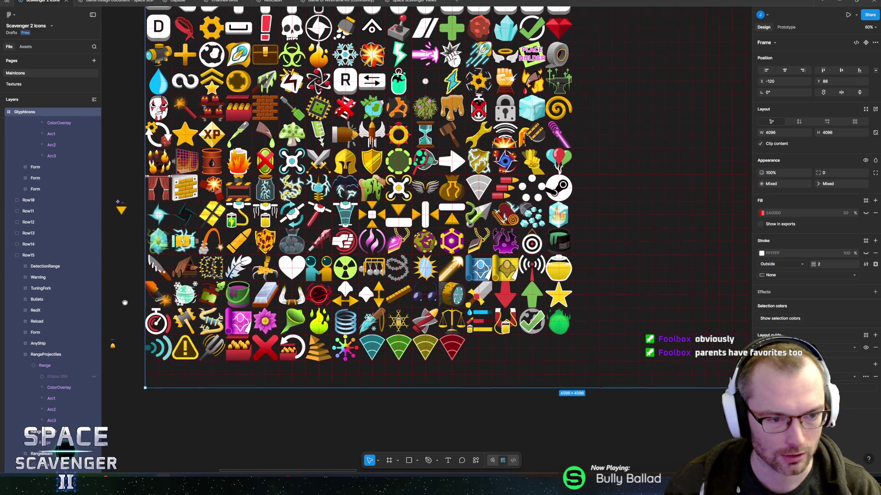
scroll(193, 271, left, 3)
scroll(193, 271, up, 1)
scroll(193, 271, right, 1)
scroll(193, 271, down, 1)
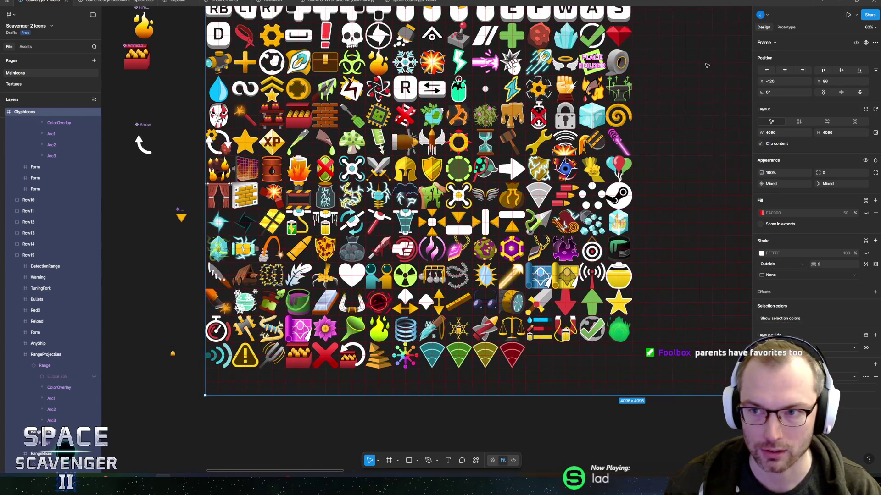
click(839, 3)
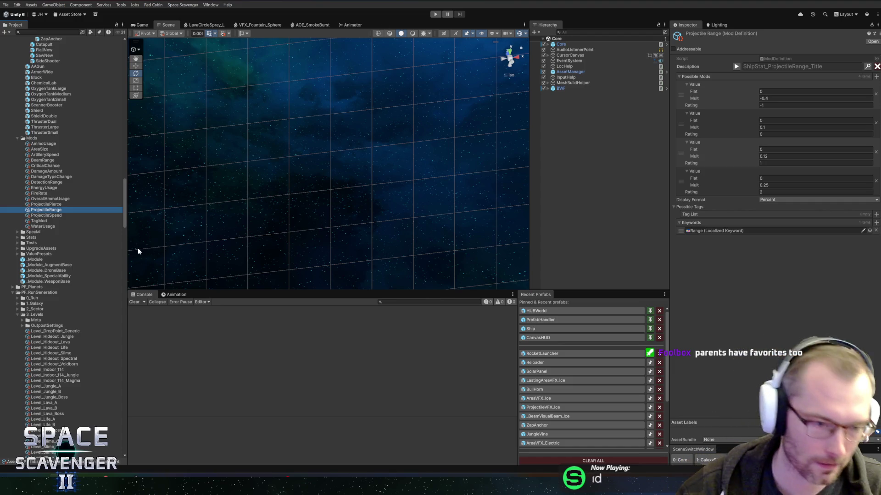
Step: Rename the ProjectileRange mod asset to Range using F2
drag(128, 250, 125, 250)
click(69, 209)
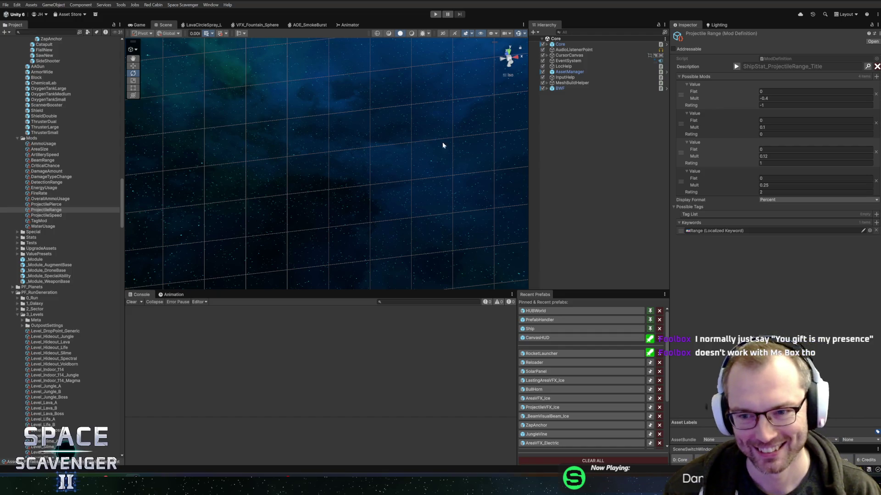
click(700, 232)
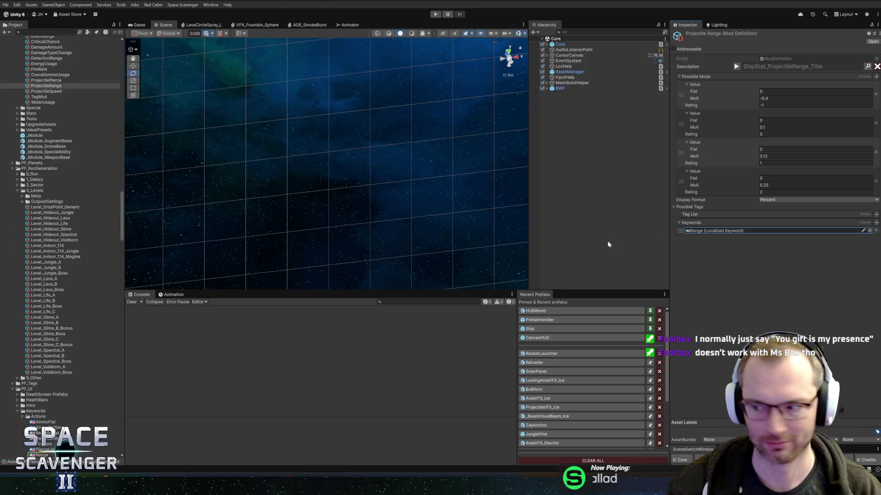
scroll(84, 174, up, 5)
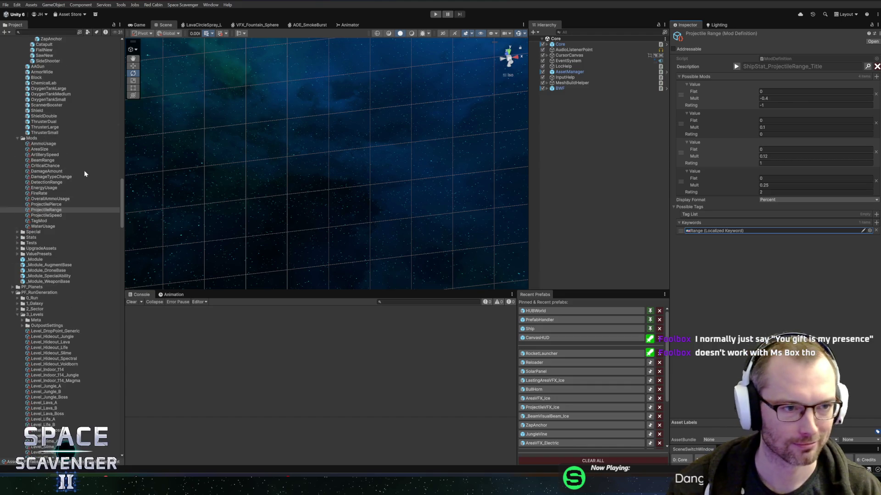
click(43, 211)
key(F2)
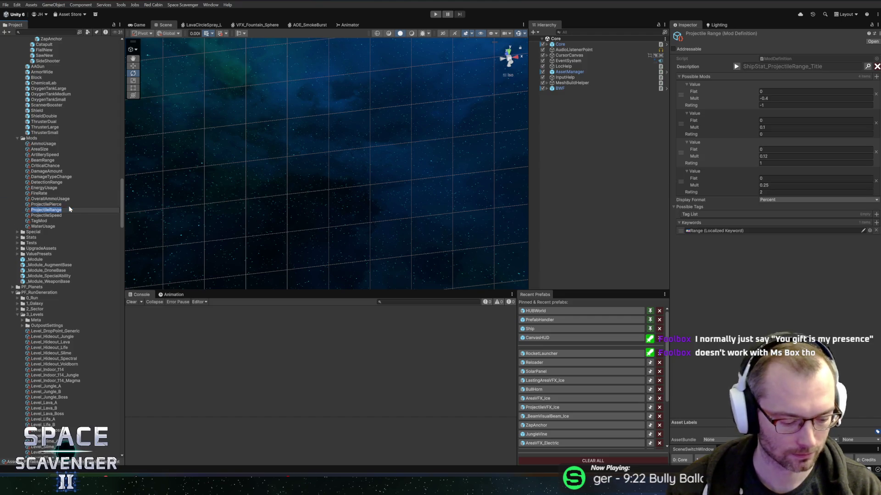
text(Range)
key(Return)
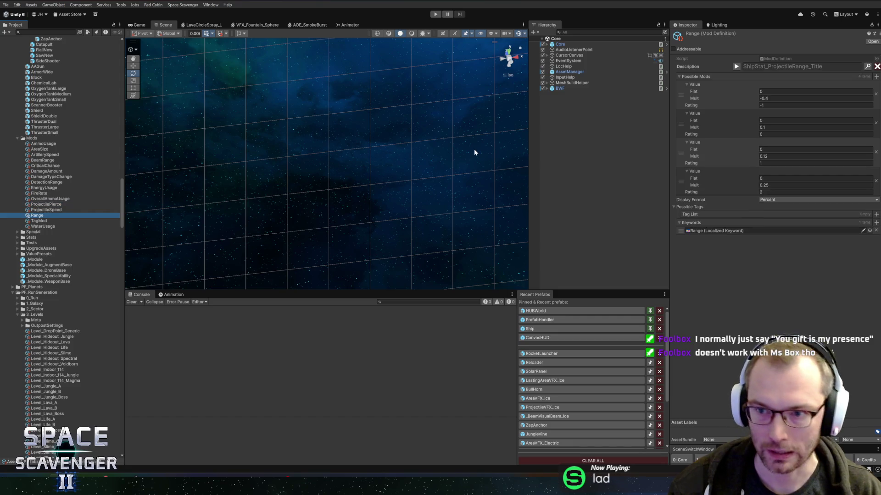
Step: Open the Range keyword asset referenced by the mod for inspection
click(736, 67)
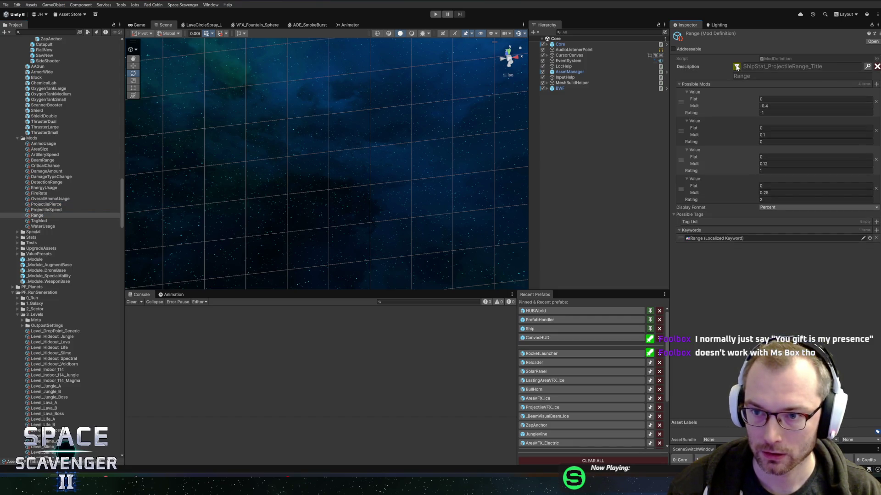
click(736, 66)
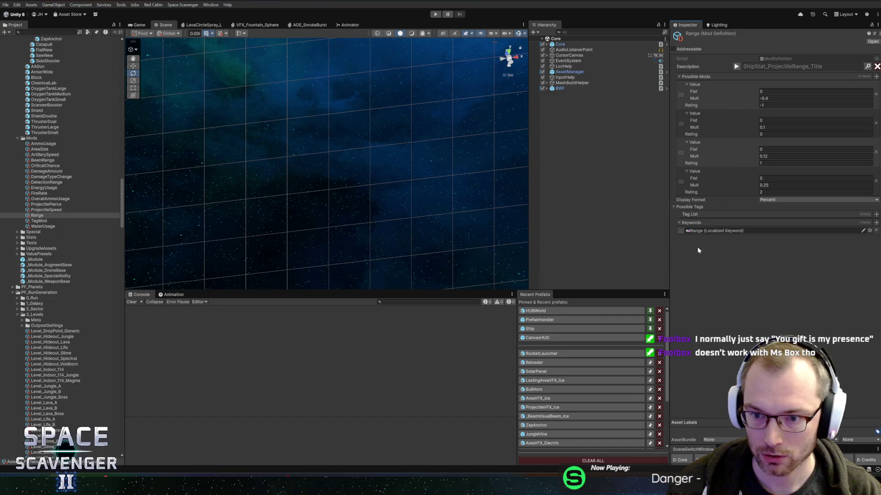
click(713, 231)
double_click(713, 231)
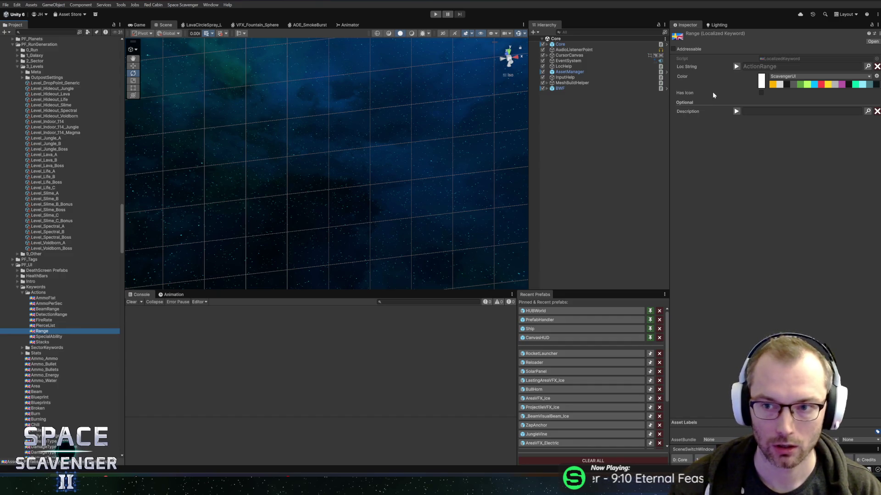
Step: Tick Has Icon and No Whitespace on the Range keyword, then open LocalizedKeyword.cs in Rider
click(760, 92)
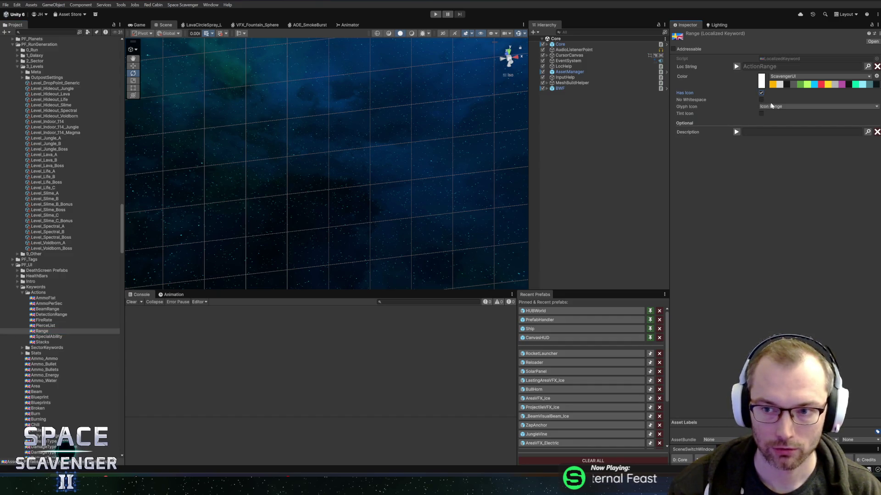
click(761, 99)
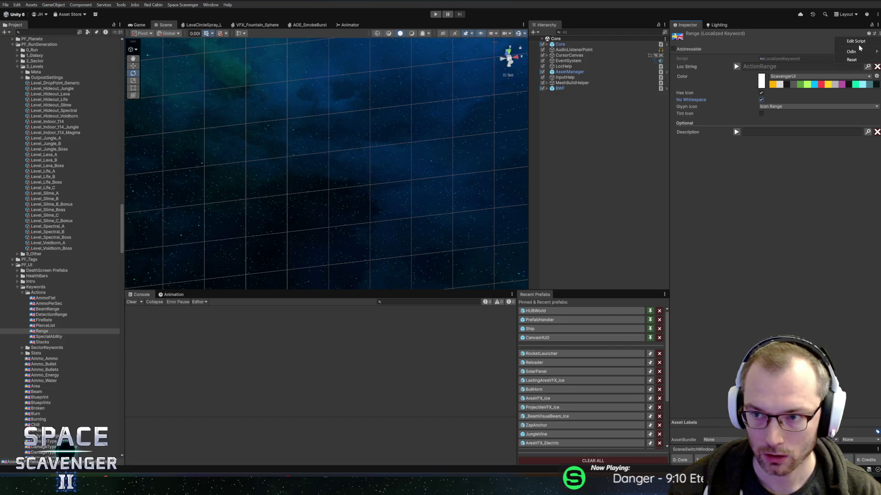
click(861, 44)
click(380, 212)
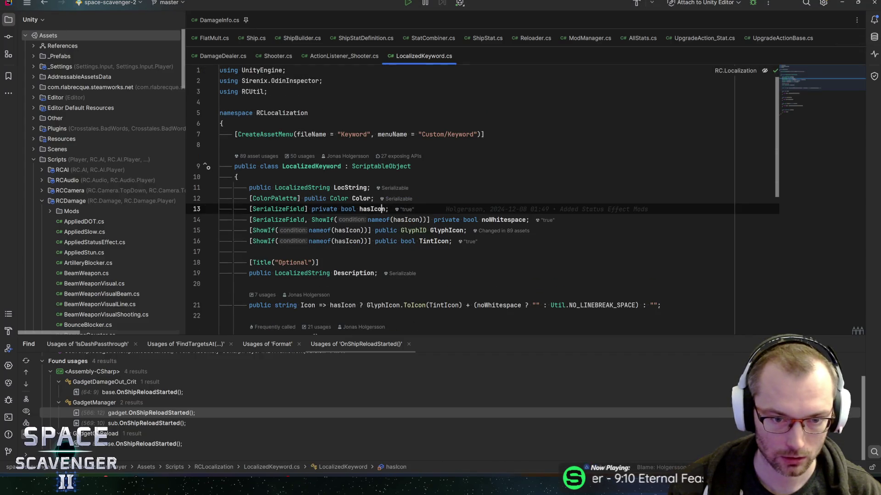
Step: Review the Get method and where LocString, Icon and hasIcon are defined
scroll(380, 212, down, 5)
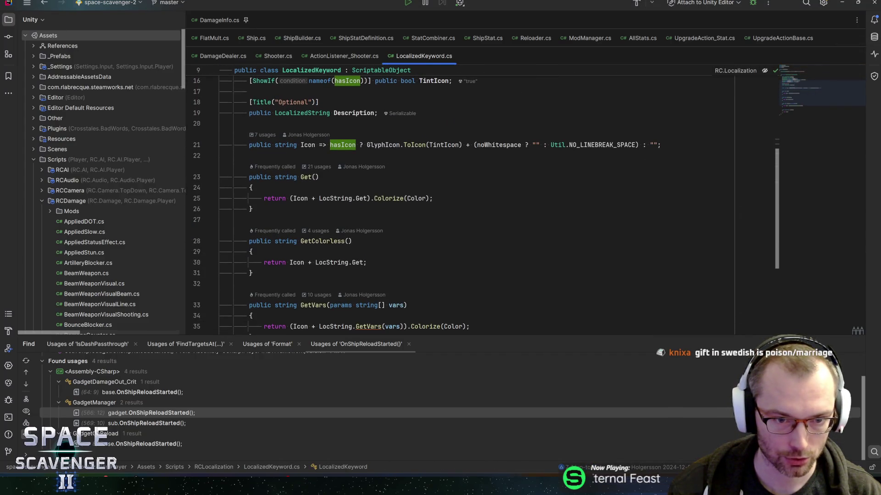
click(305, 176)
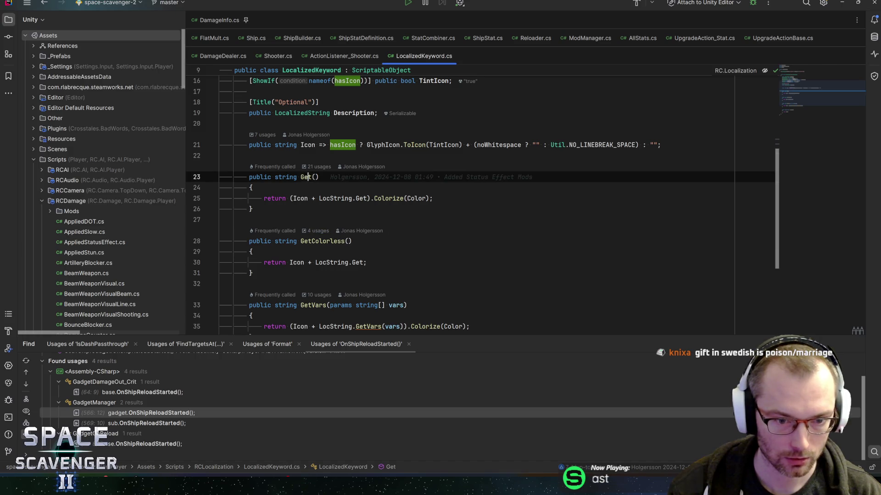
scroll(305, 177, down, 3)
scroll(482, 197, up, 4)
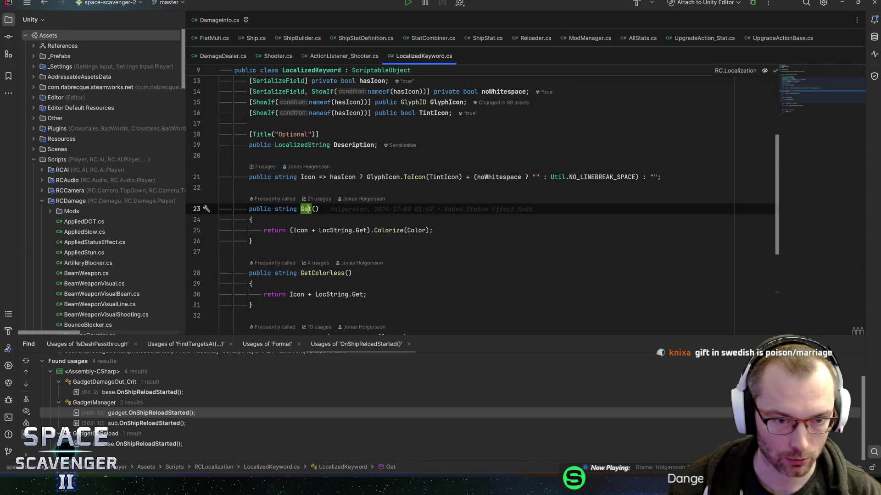
click(330, 230)
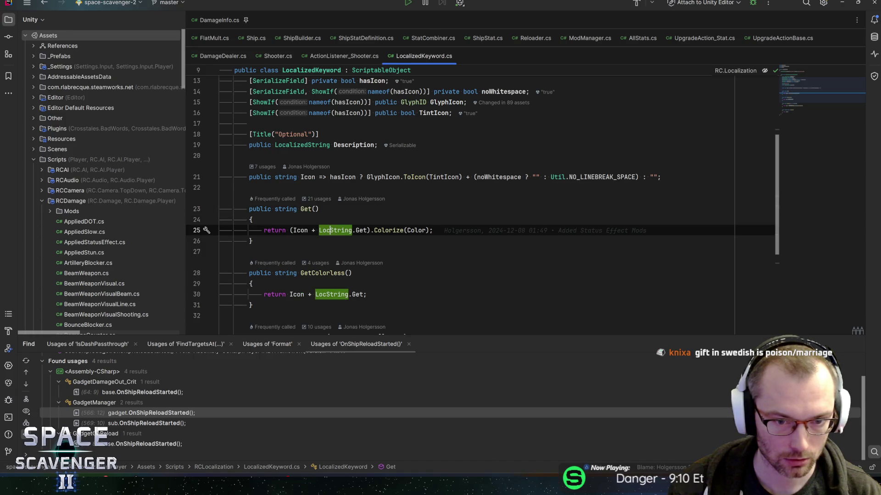
click(296, 230)
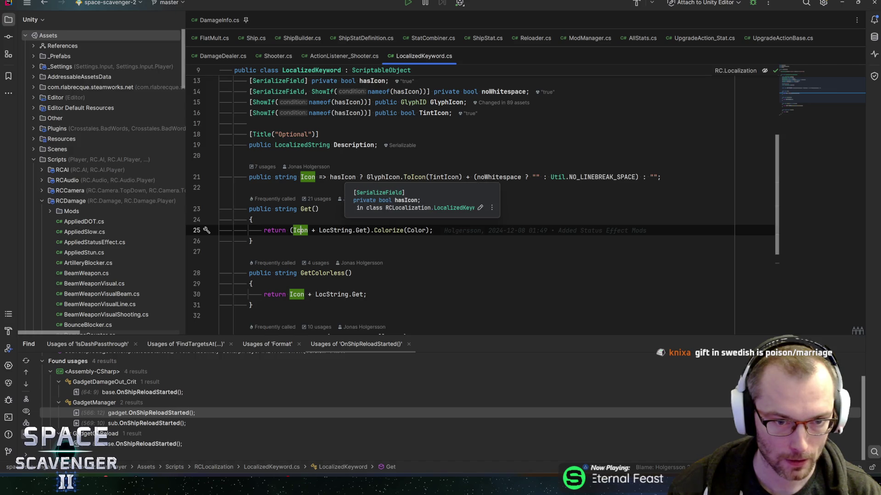
click(344, 177)
Step: Discard a started method stub and give Get a bool withIcon = true parameter
click(354, 238)
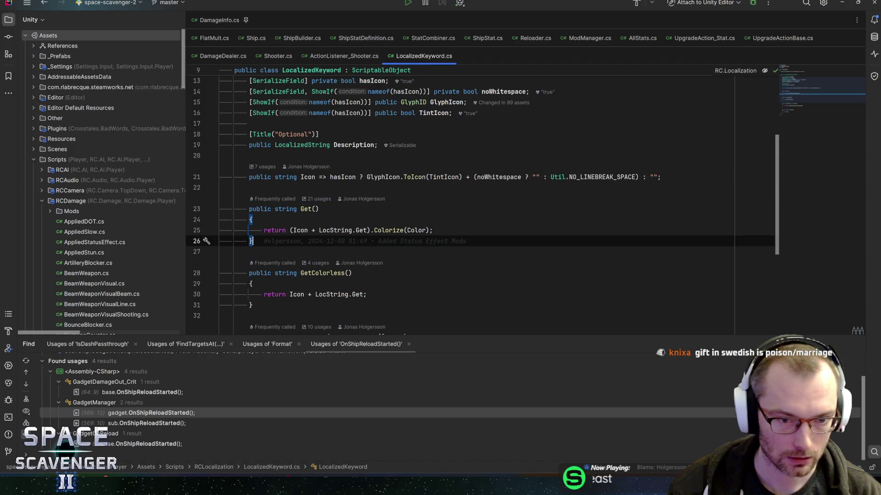
key(Return)
key(Return)
text(public string)
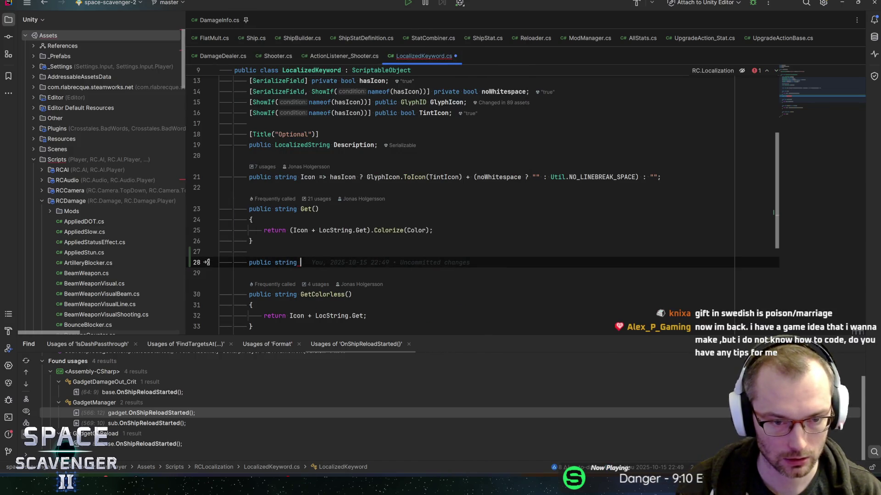
key(shift+Up)
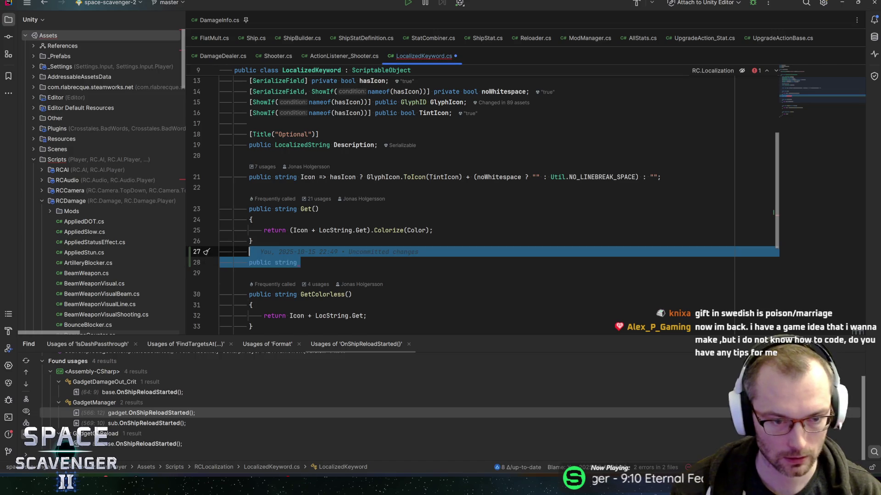
key(BackSpace)
click(315, 209)
text(bool withIcon)
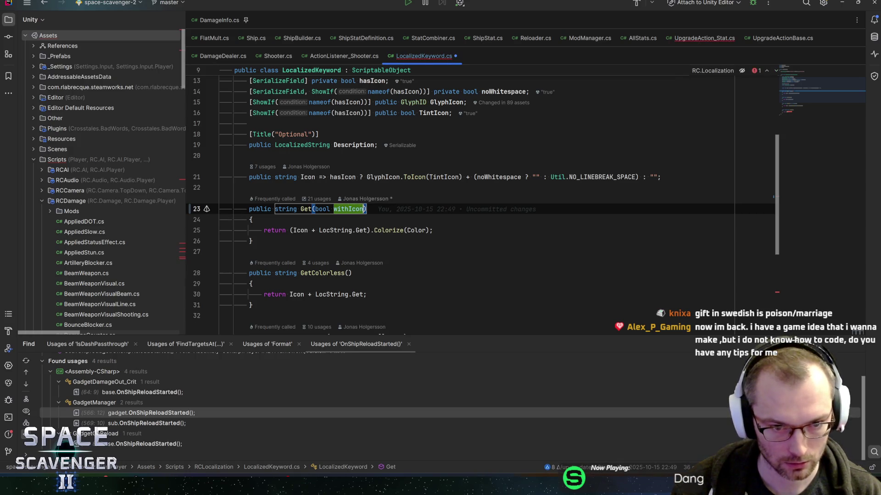
text( = )
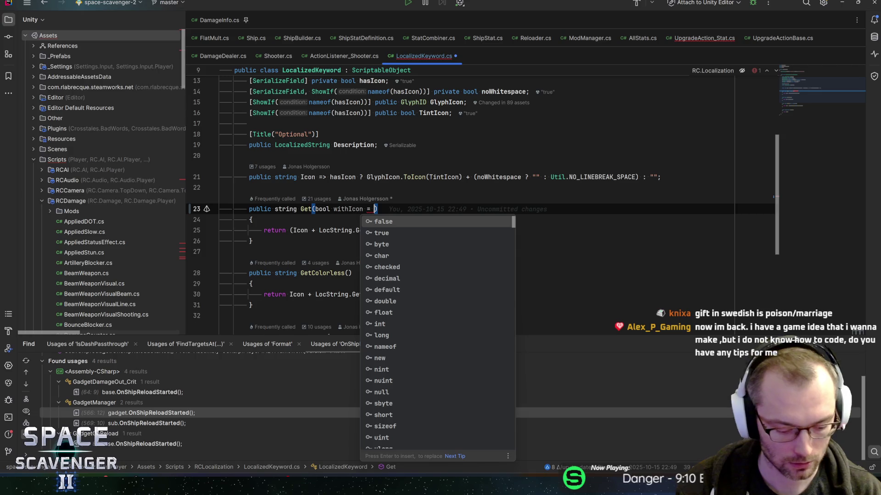
text(t)
key(Return)
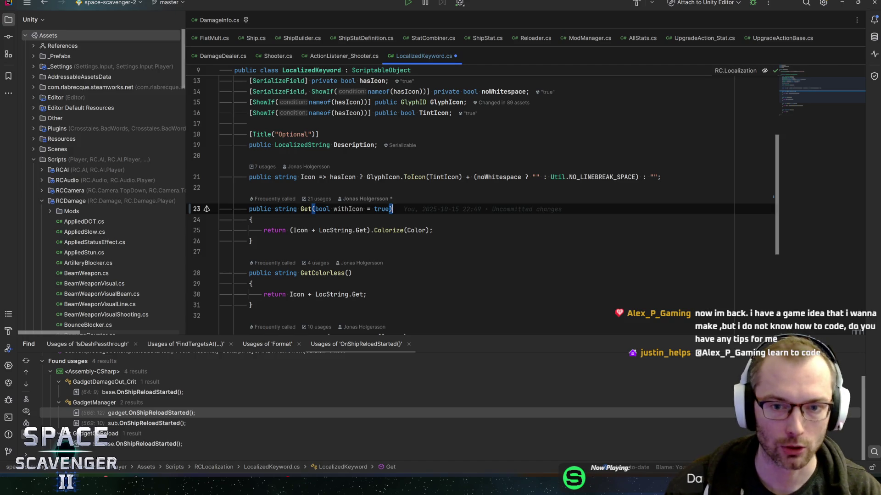
Step: Select and review the Icon property on line 21, then switch to the Unity Editor
click(466, 178)
click(249, 177)
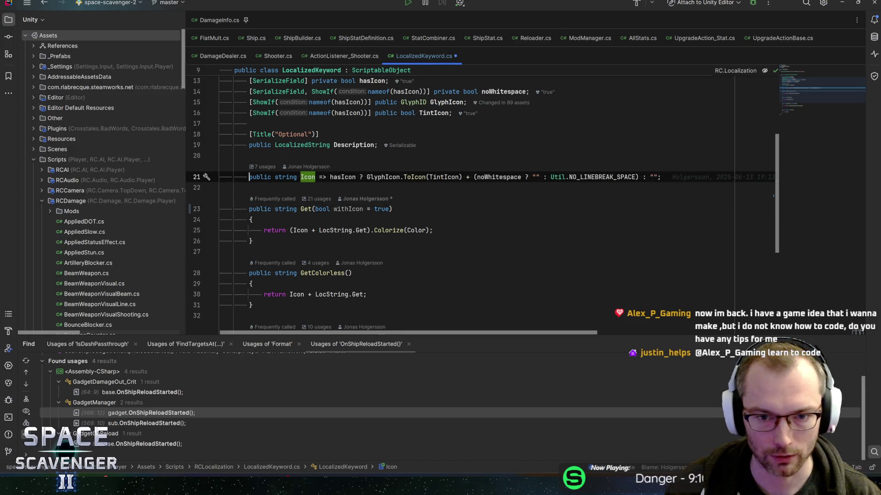
key(shift+End)
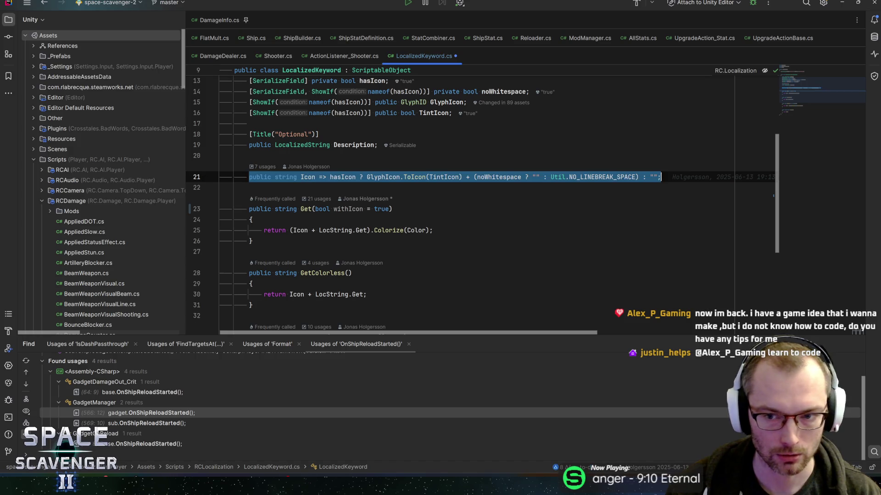
key(Down)
key(Down)
key(Up)
key(Up)
key(Up)
key(Down)
key(shift+Home)
key(End)
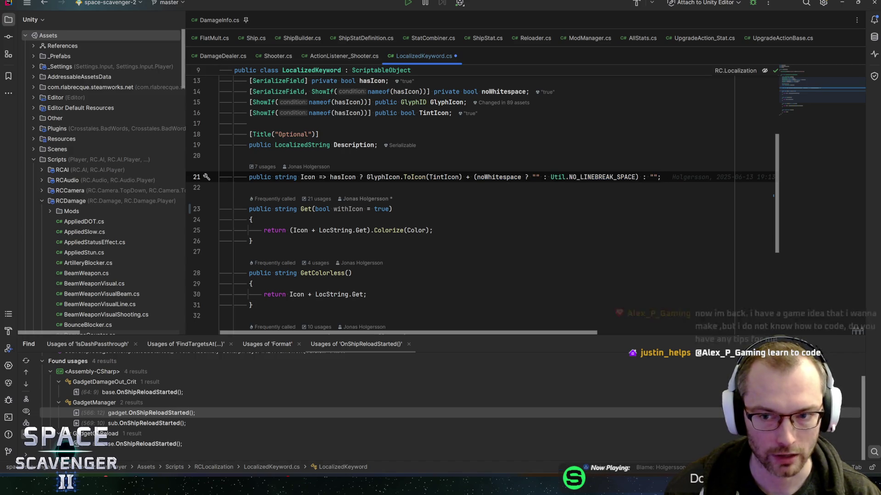
key(shift+Home)
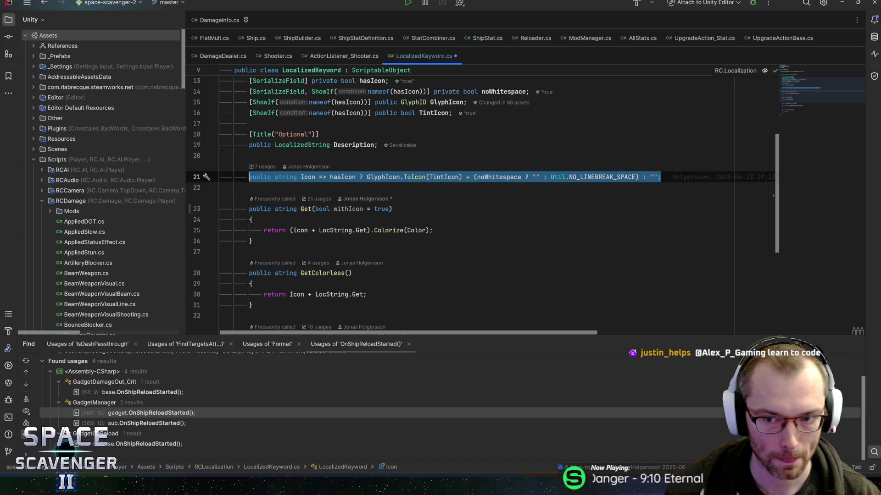
key(End)
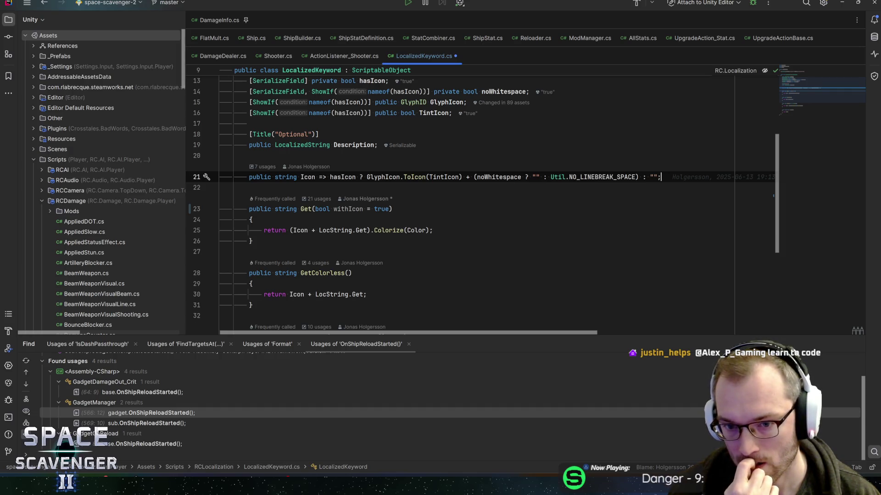
key(alt+Tab)
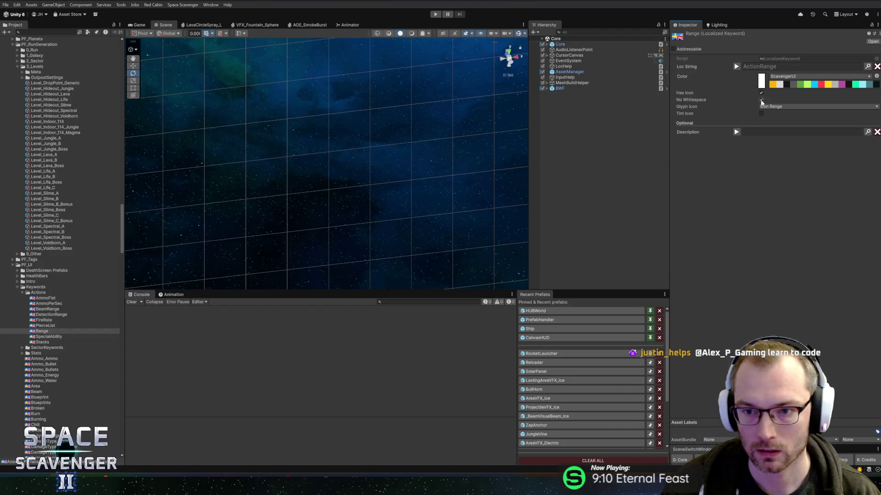
Step: Return to LocalizedKeyword.cs in Rider and place the cursor on hasIcon in the Icon property
key(alt+Tab)
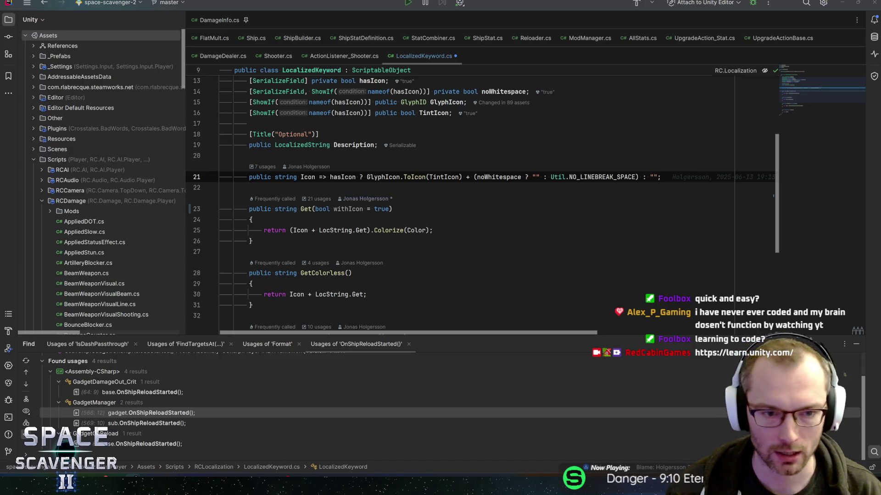
click(356, 177)
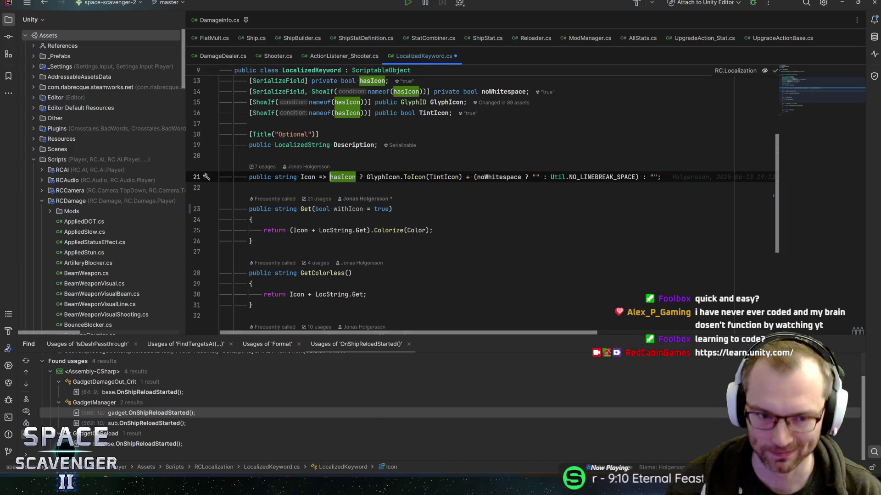
Step: Repeatedly select and deselect the Icon property line
key(Home)
key(shift+End)
key(End)
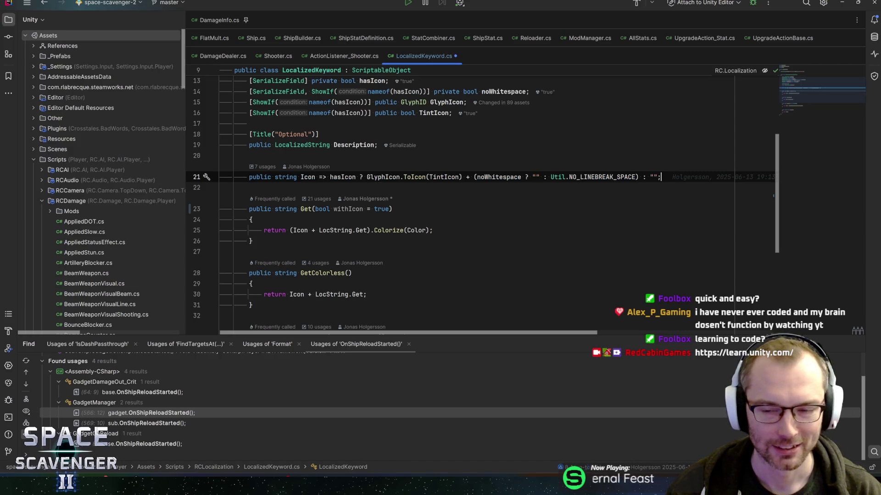
key(shift+Home)
key(End)
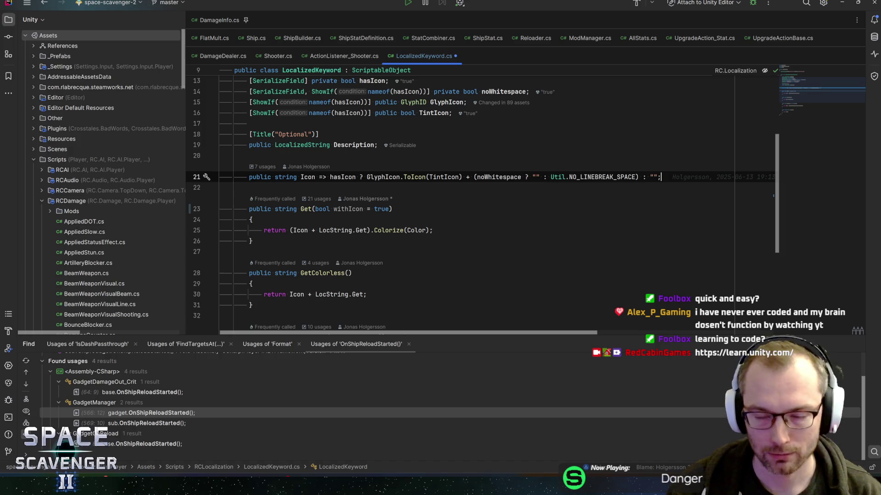
key(shift+Home)
key(End)
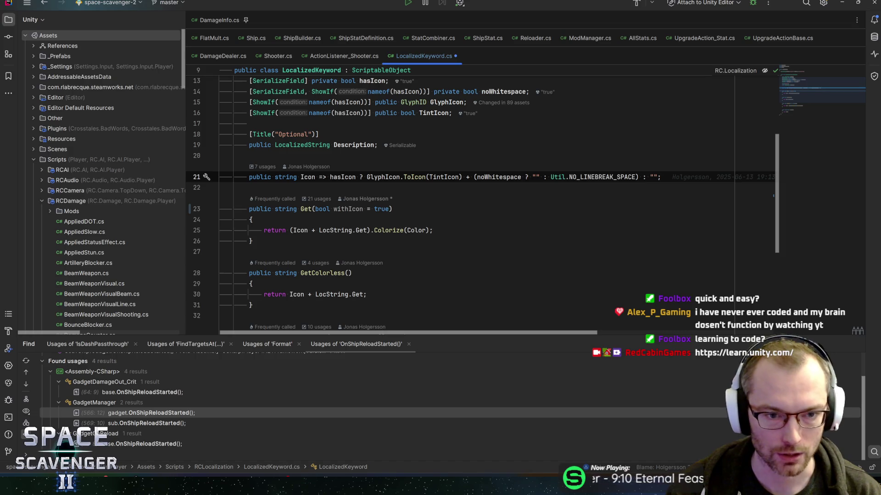
key(shift+Home)
key(End)
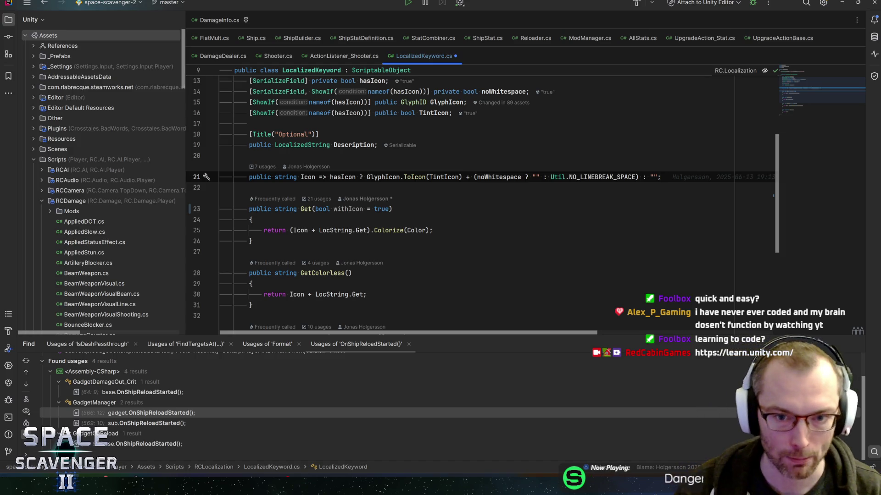
Step: Move between Get()'s opening brace and the end of its Colorize return line
click(406, 230)
key(End)
key(Up)
key(Up)
key(Down)
key(Down)
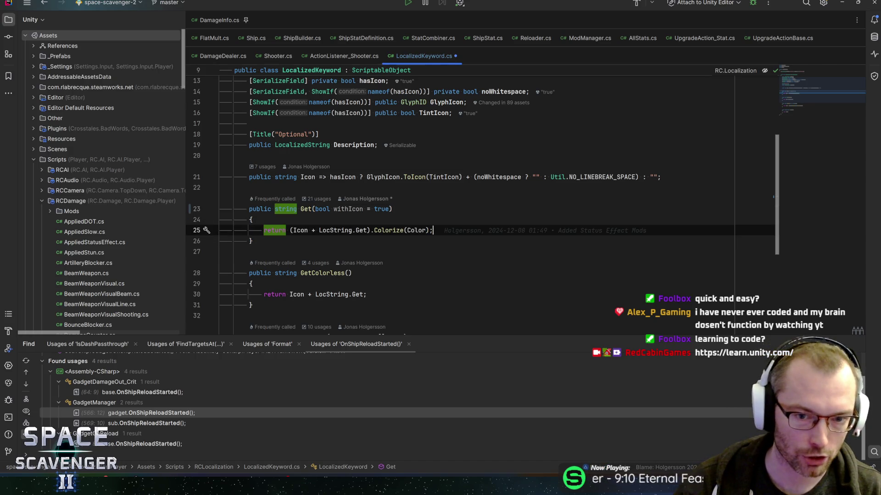
key(Up)
key(Up)
key(Down)
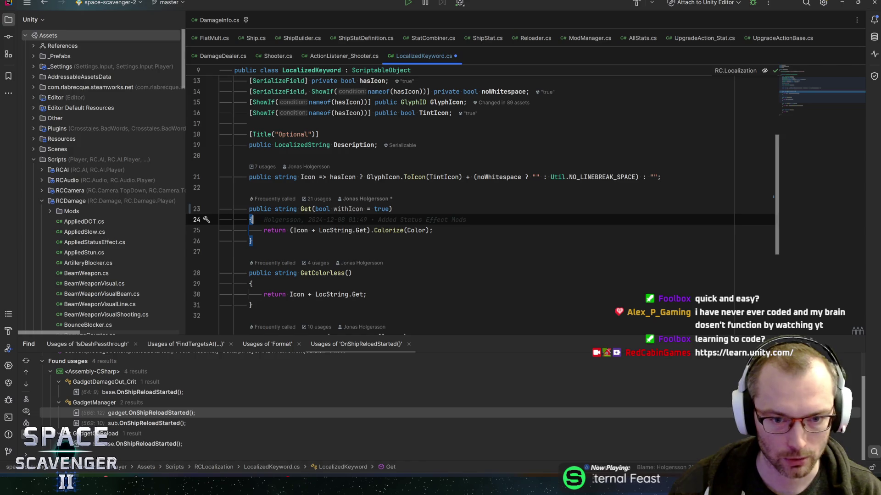
key(Down)
key(End)
key(Up)
key(Up)
key(Down)
key(Down)
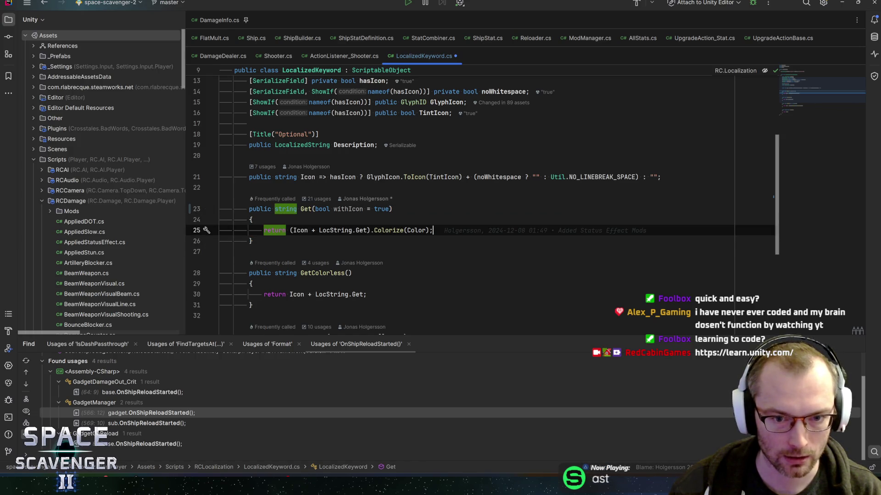
key(Up)
key(Up)
key(Down)
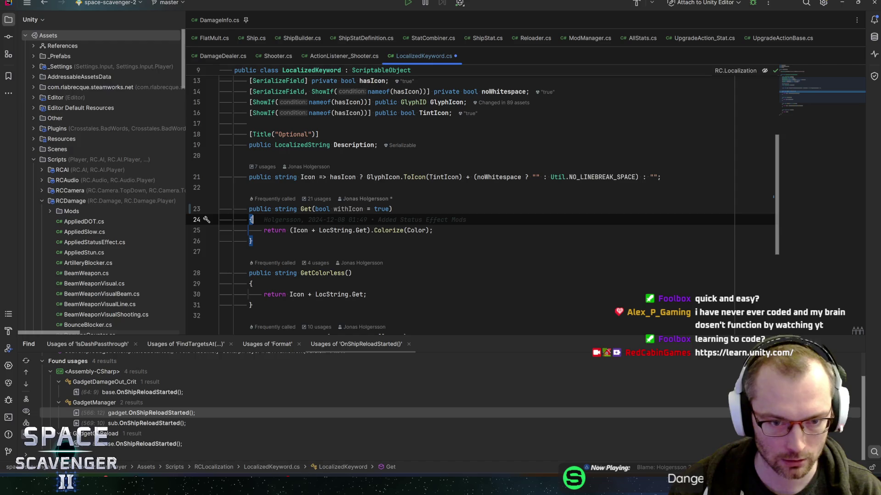
key(Down)
key(End)
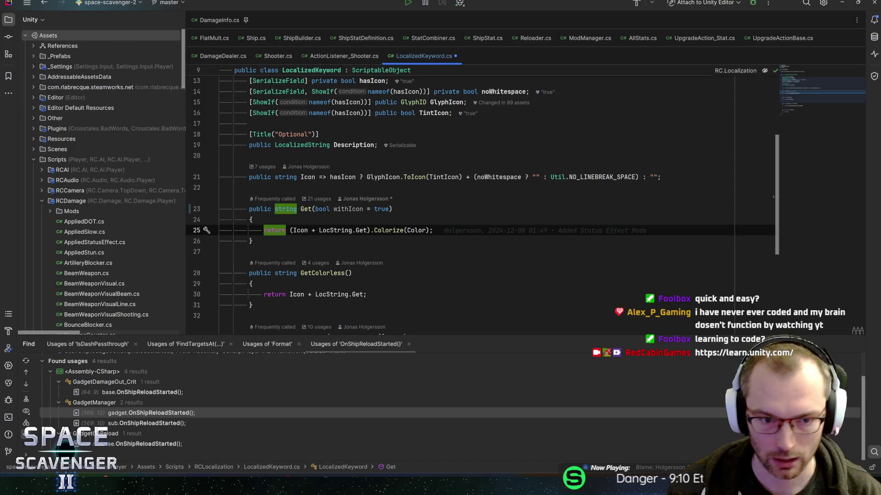
Step: Inspect TintIcon, select Get()'s withIcon parameter and the Icon property's full expression
key(Up)
key(Up)
key(Up)
key(Right)
key(Right)
key(Right)
key(Left)
key(Left)
key(Left)
key(Home)
key(shift+End)
key(End)
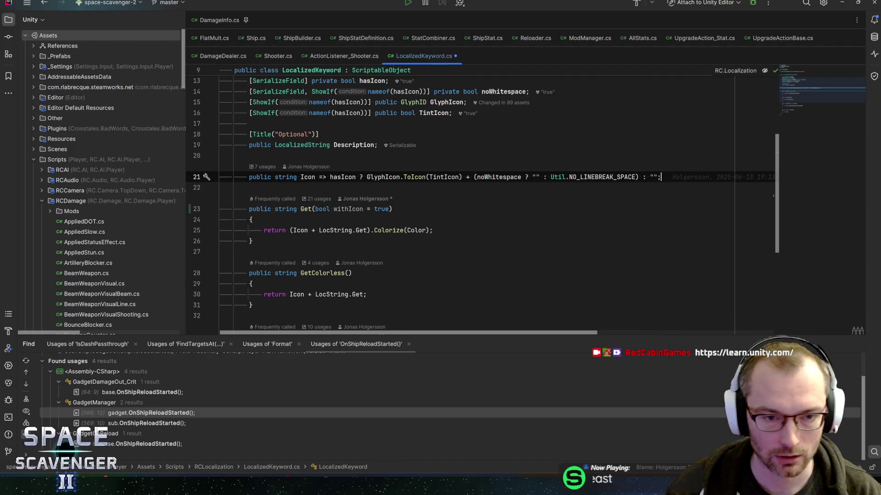
click(348, 209)
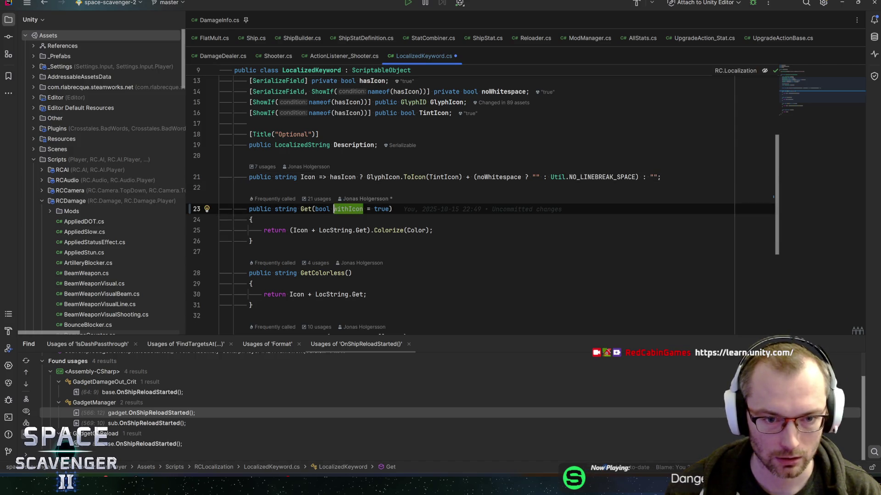
key(ctrl+w)
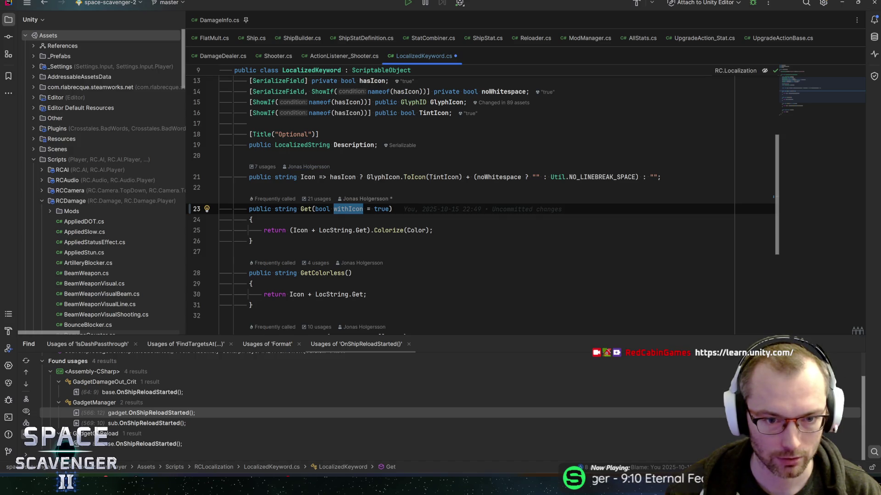
click(330, 177)
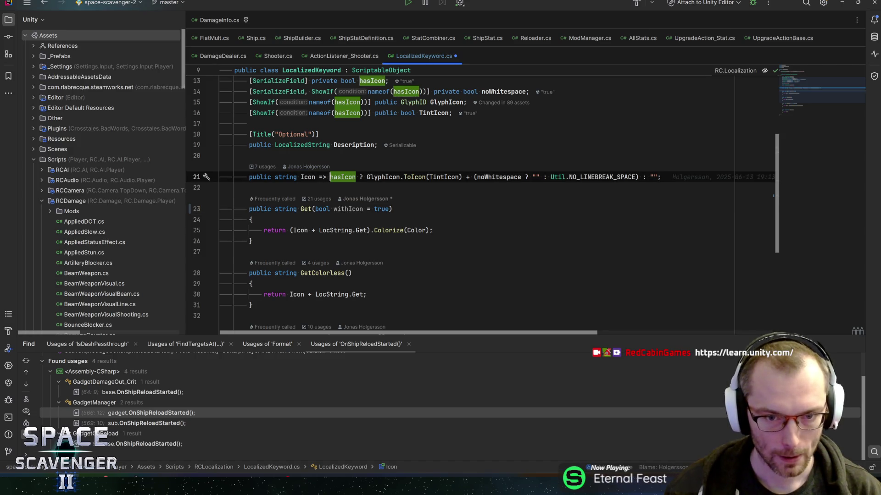
key(ctrl+w)
key(ctrl+w)
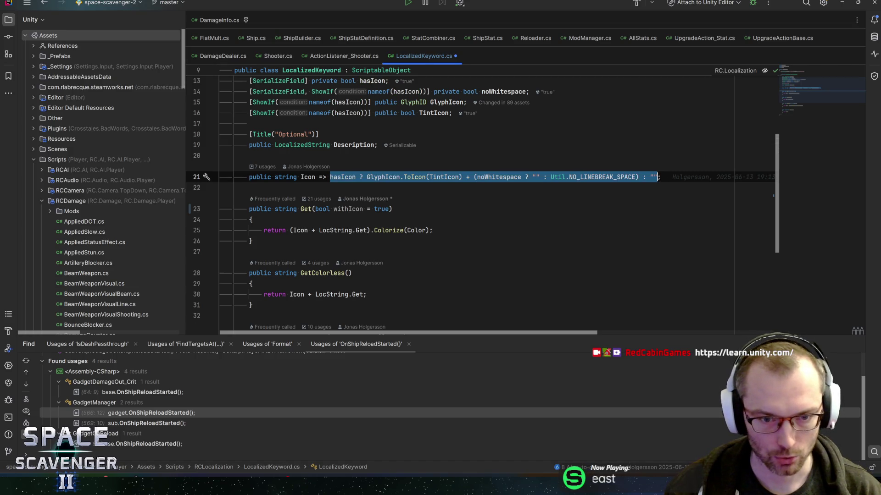
Step: Insert a new line at the top of Get() beginning with bool
key(Down)
key(Down)
key(Down)
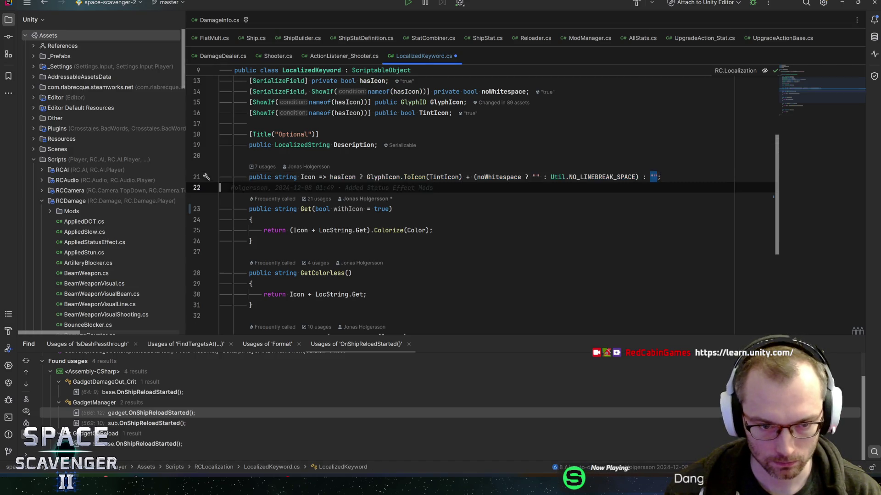
key(Up)
key(Return)
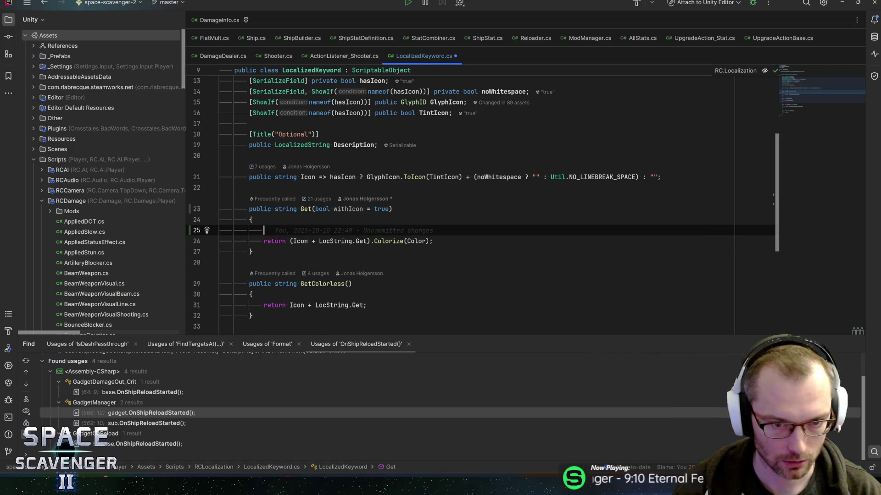
text(bool )
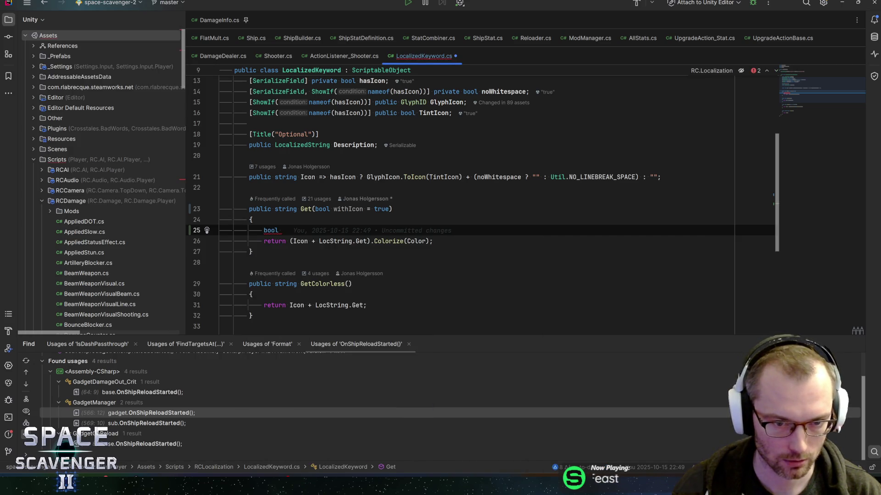
text(icon)
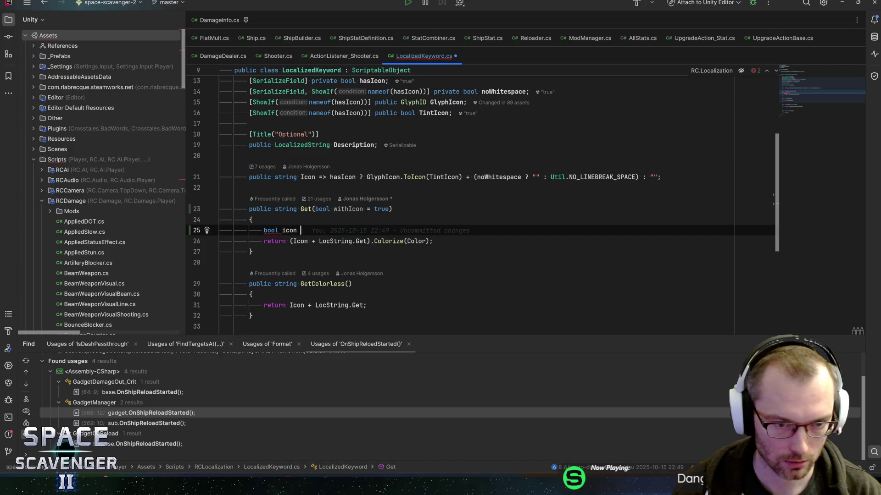
key(BackSpace)
key(BackSpace)
key(BackSpace)
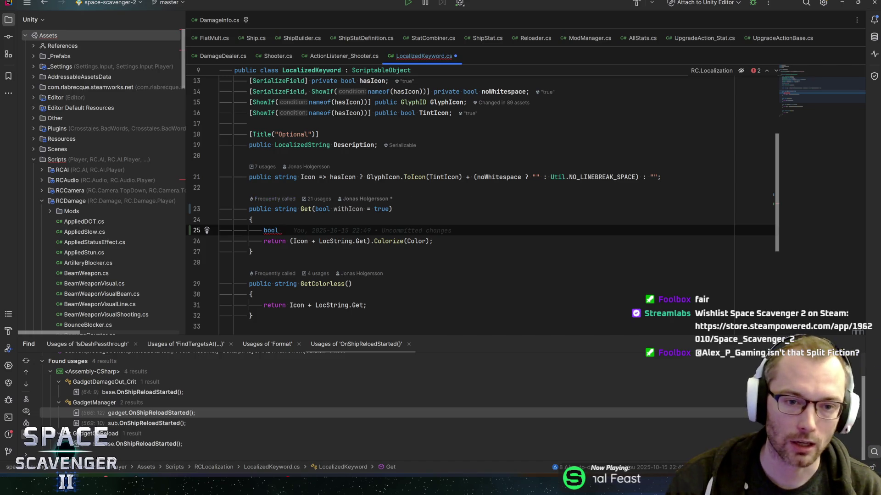
Step: Check Description's LocalizedString type, then open Unity's online documentation for Color
click(301, 145)
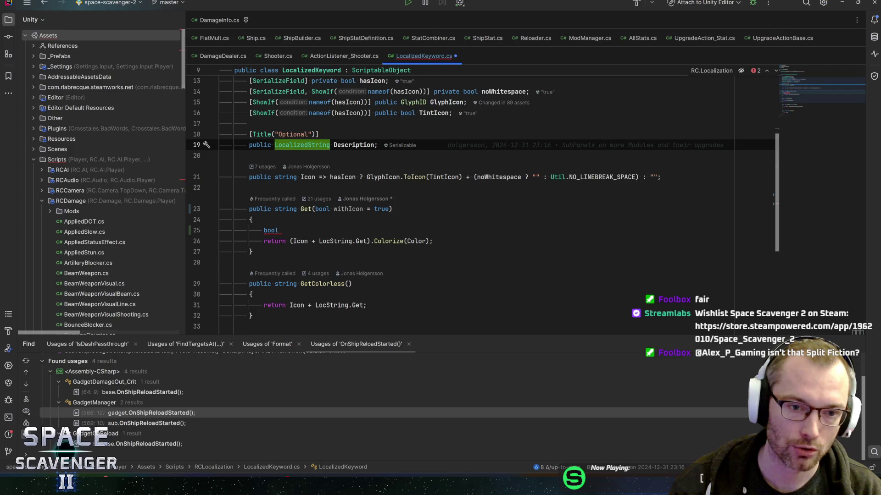
key(Up)
key(Up)
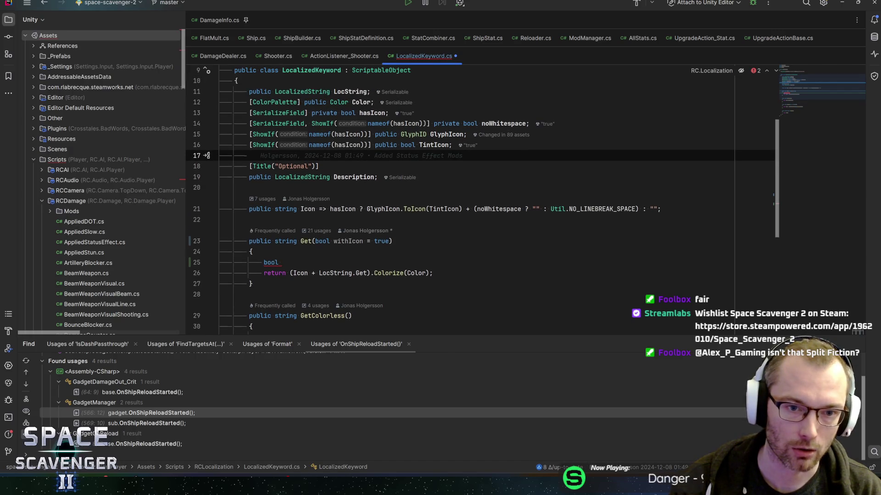
scroll(340, 134, up, 1)
mouse_move(340, 134)
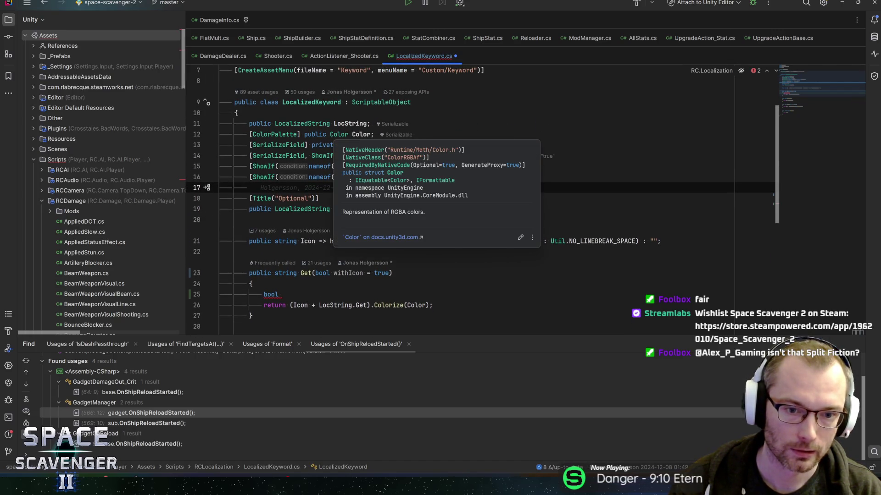
click(360, 237)
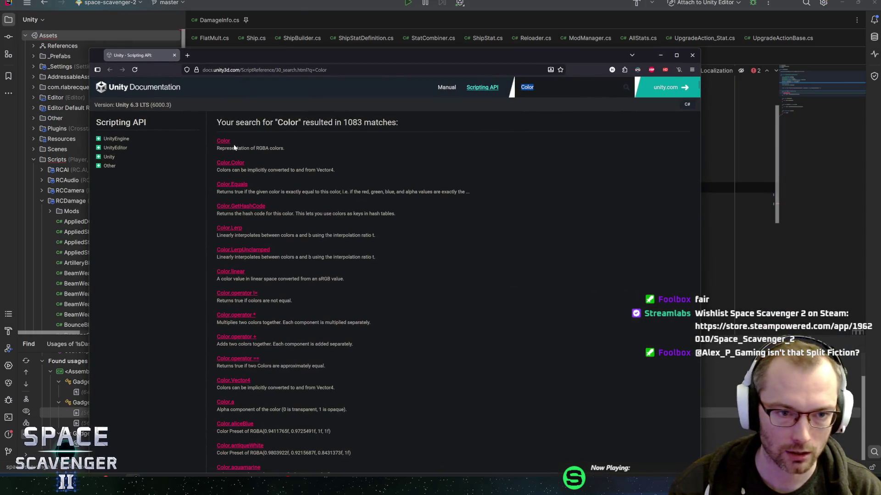
Step: Open the Unity Color scripting reference and read its RGBA colors description
click(223, 141)
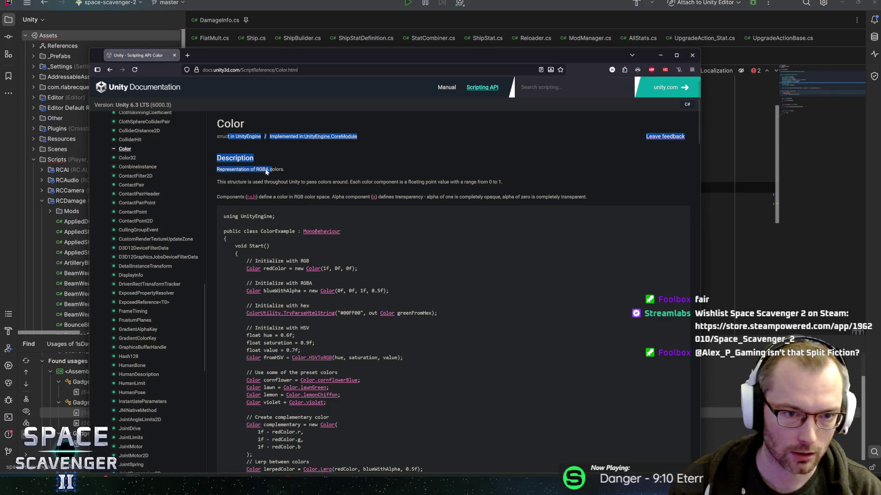
drag(225, 169, 268, 172)
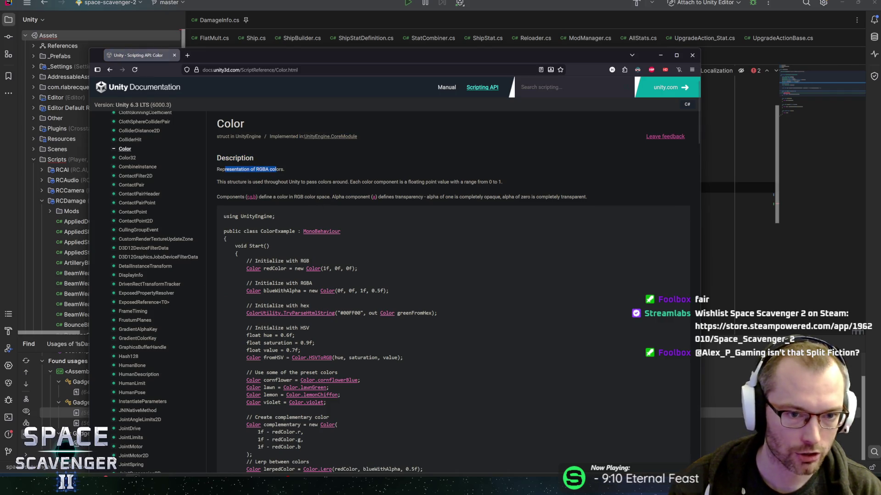
scroll(251, 174, down, 5)
scroll(268, 206, up, 3)
mouse_move(223, 157)
mouse_down()
mouse_move(413, 255)
mouse_move(321, 209)
mouse_up()
scroll(269, 265, down, 5)
scroll(268, 265, down, 10)
scroll(270, 264, down, 20)
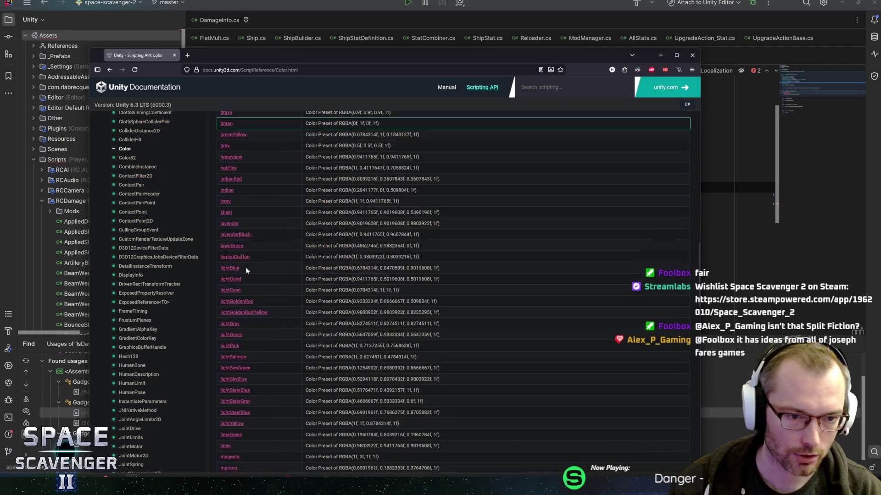
scroll(293, 253, up, 5)
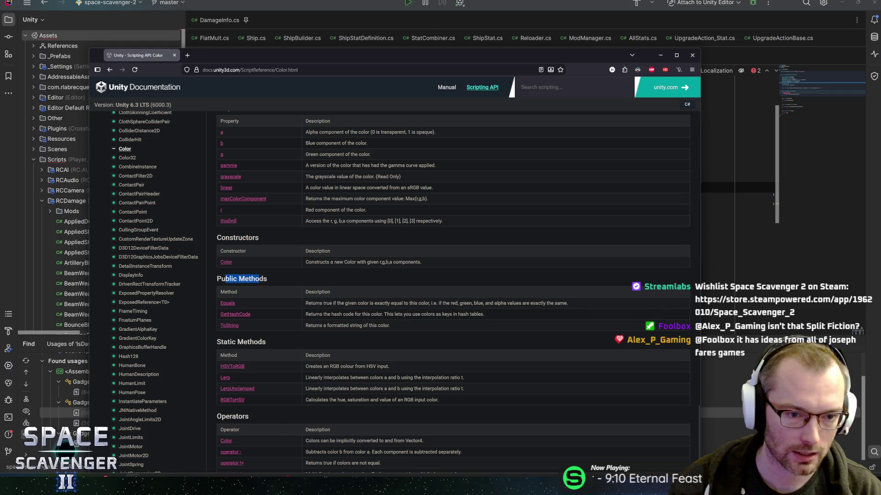
Step: Highlight the Public and Static Methods headings and Color constructor text, then return to Rider
double_click(227, 278)
drag(226, 279, 267, 279)
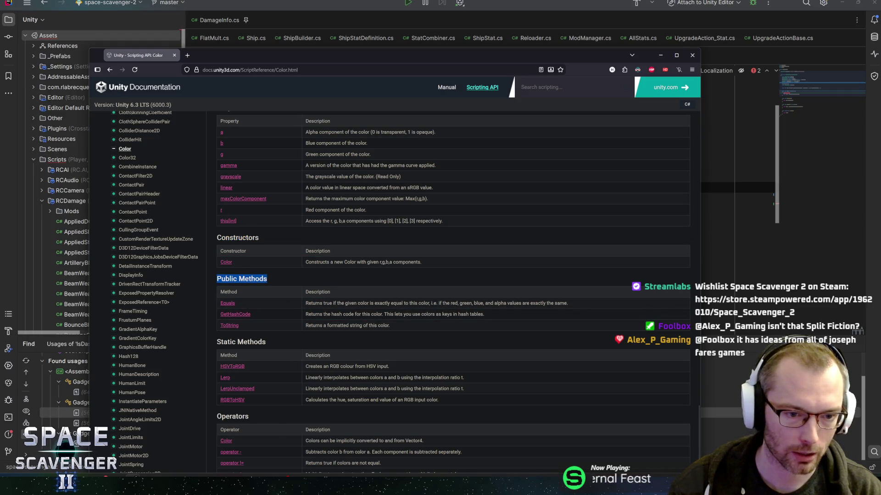
drag(223, 342, 259, 342)
drag(256, 279, 306, 262)
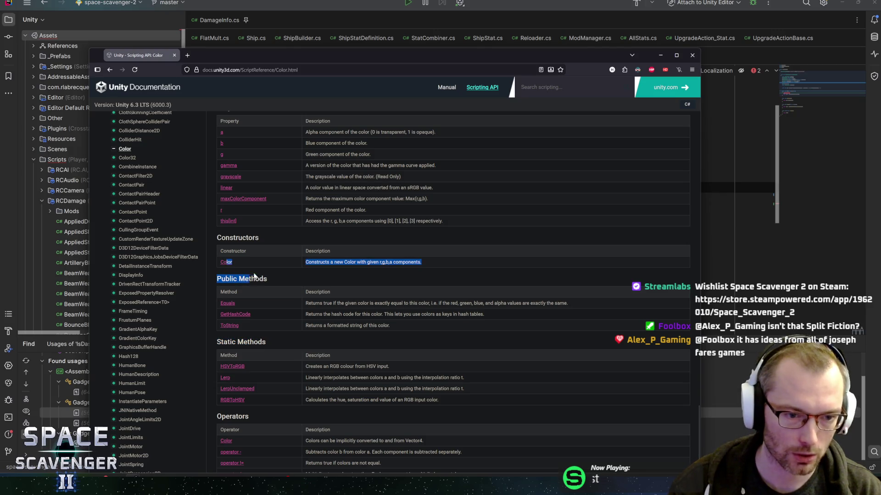
drag(220, 279, 268, 279)
click(297, 274)
scroll(298, 280, down, 4)
scroll(299, 287, up, 5)
scroll(299, 287, down, 5)
key(alt+Tab)
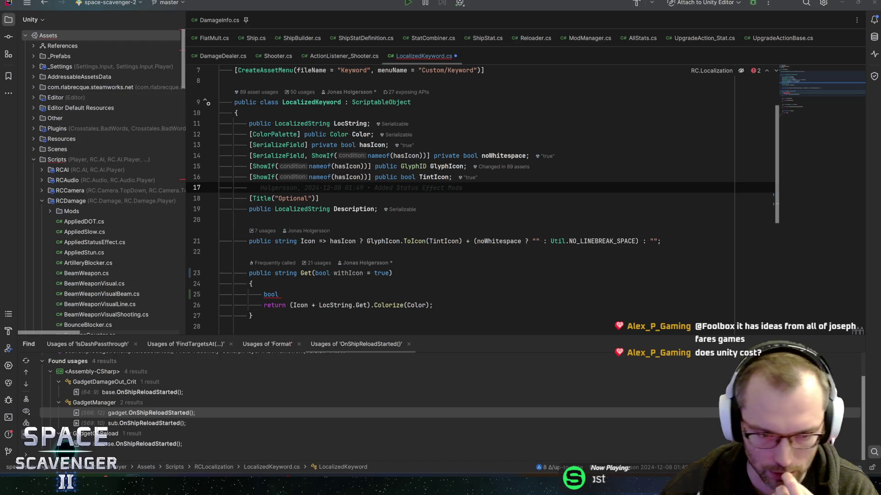
Step: Delete the half-typed 'bool' line from line 25 of the Get method
click(282, 294)
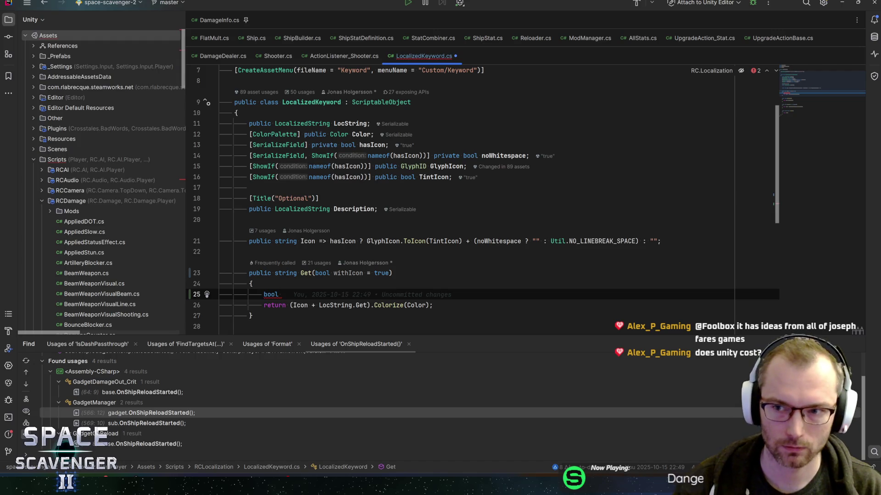
key(Up)
key(Down)
key(Up)
key(Down)
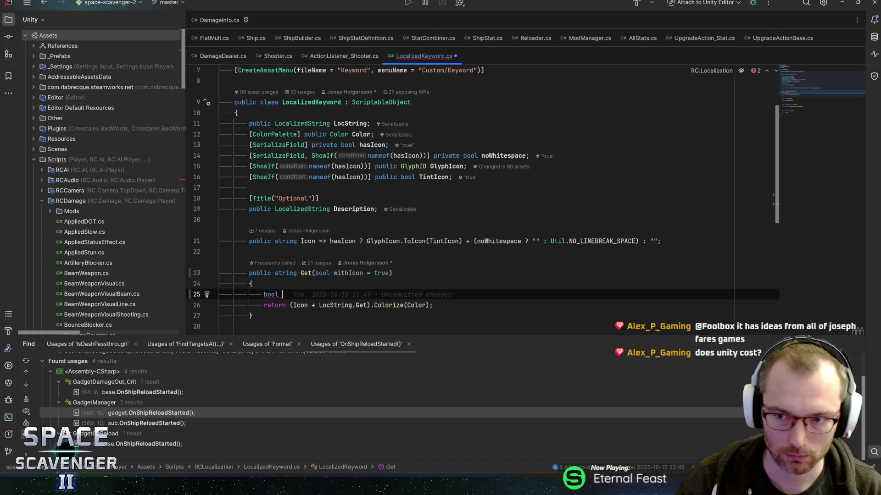
scroll(459, 192, down, 1)
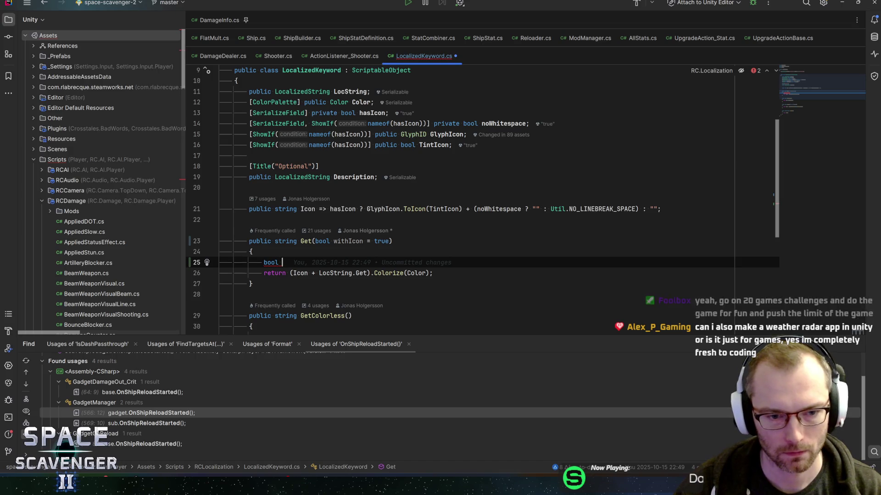
key(ctrl+w)
key(ctrl+w)
key(BackSpace)
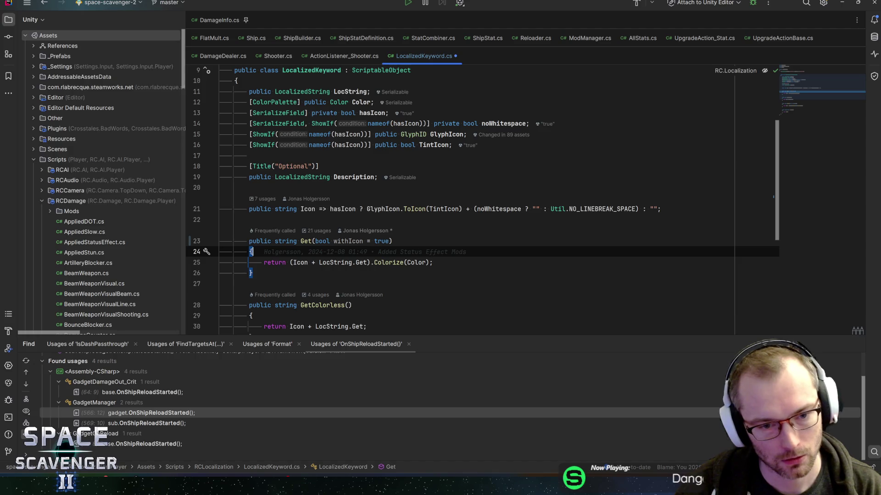
click(220, 220)
Step: Below the Icon property, declare an empty method 'private string GetIcon(bool withIcon)'
key(Up)
key(Up)
key(Down)
key(End)
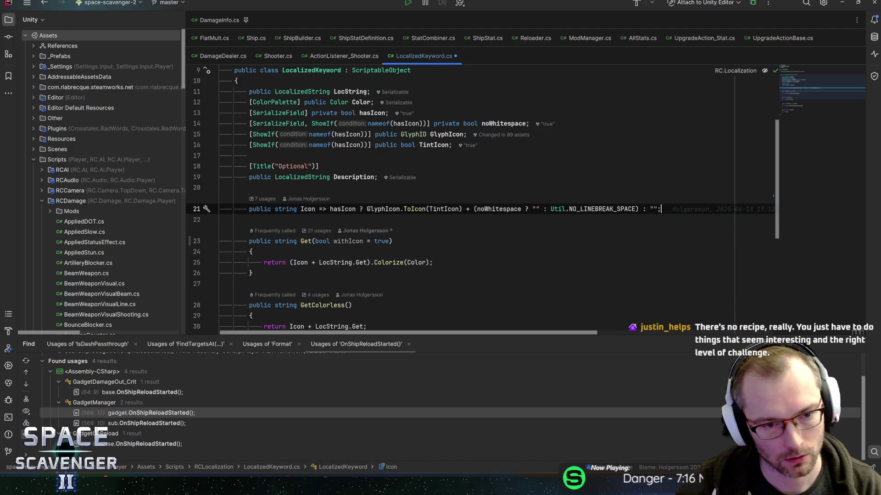
key(Return)
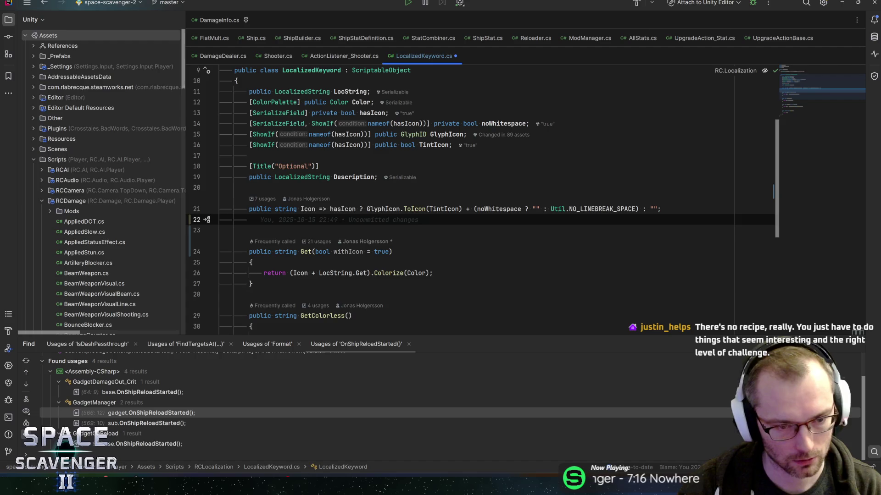
key(Return)
text(private string Get)
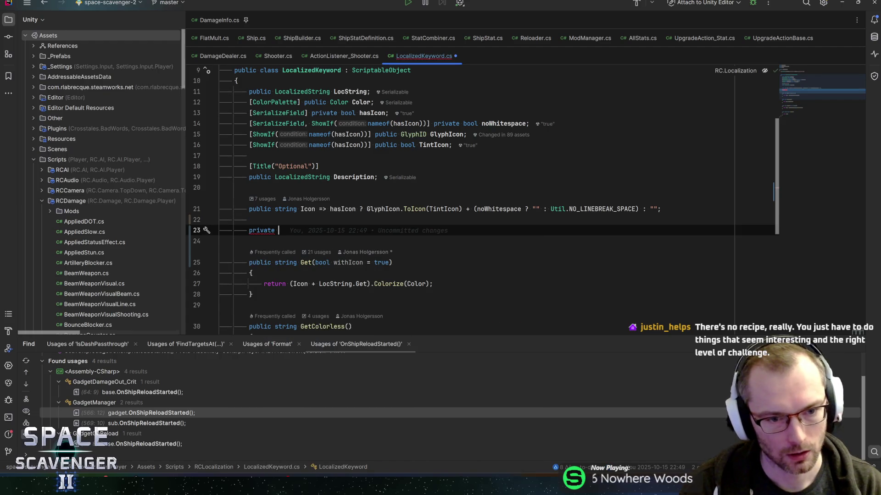
text(Icon(){)
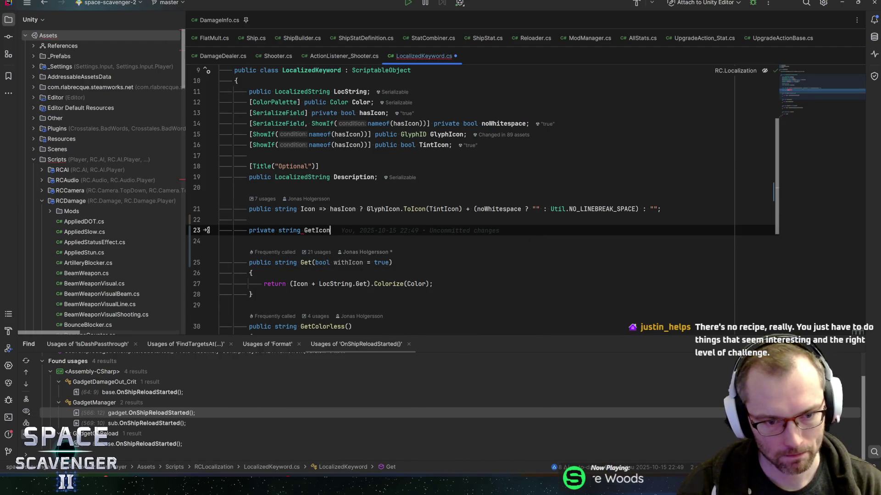
key(Return)
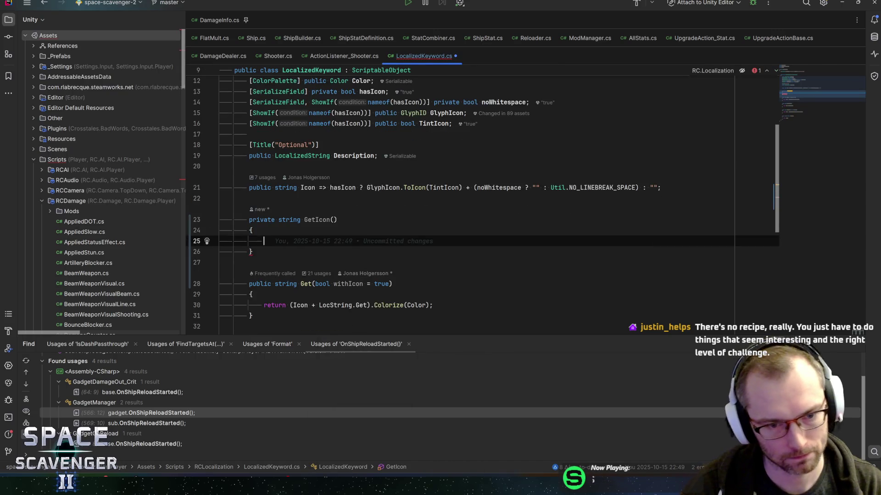
key(Up)
key(Up)
key(End)
key(Left)
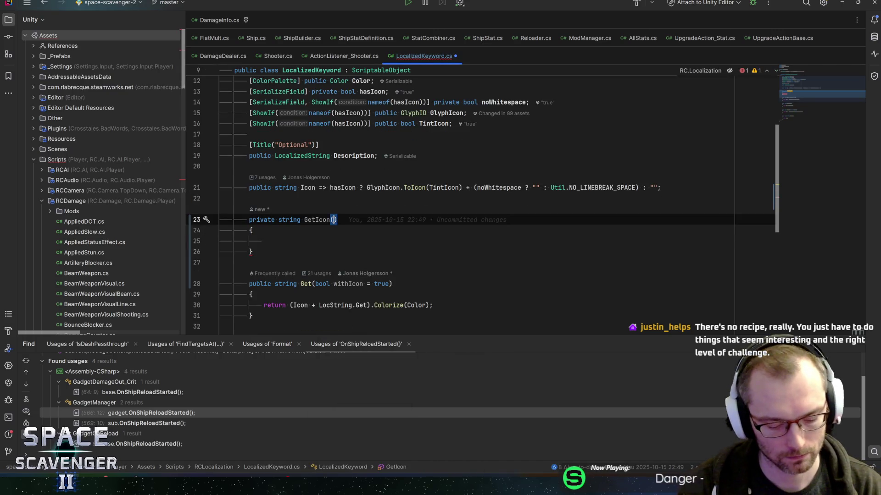
text(bool )
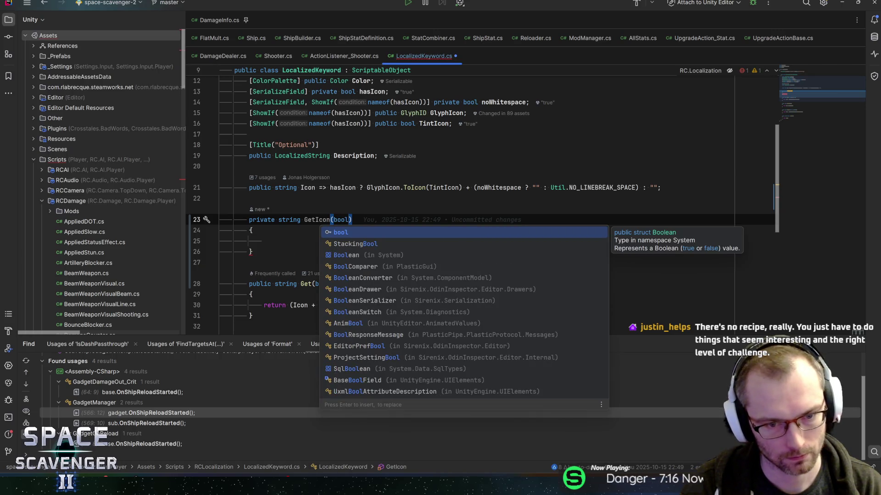
text(withIcon)
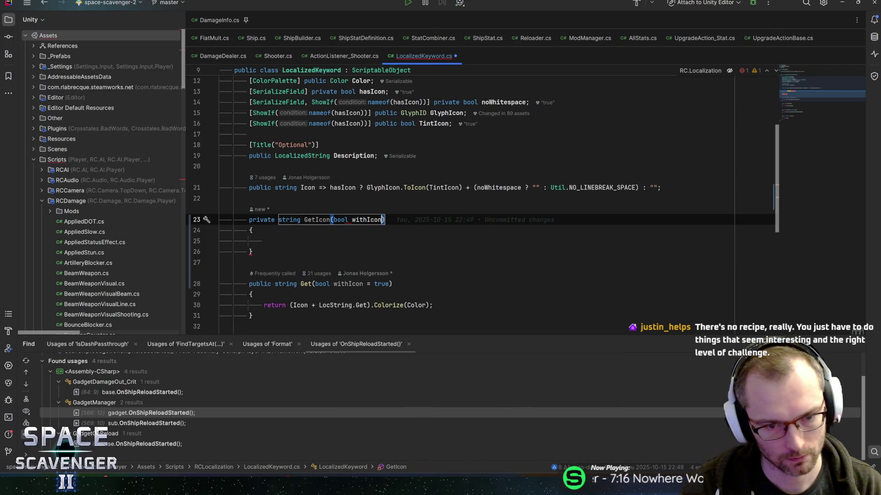
Step: Make GetIcon return the copied Icon glyph expression, with hasIcon replaced by withIcon
click(367, 187)
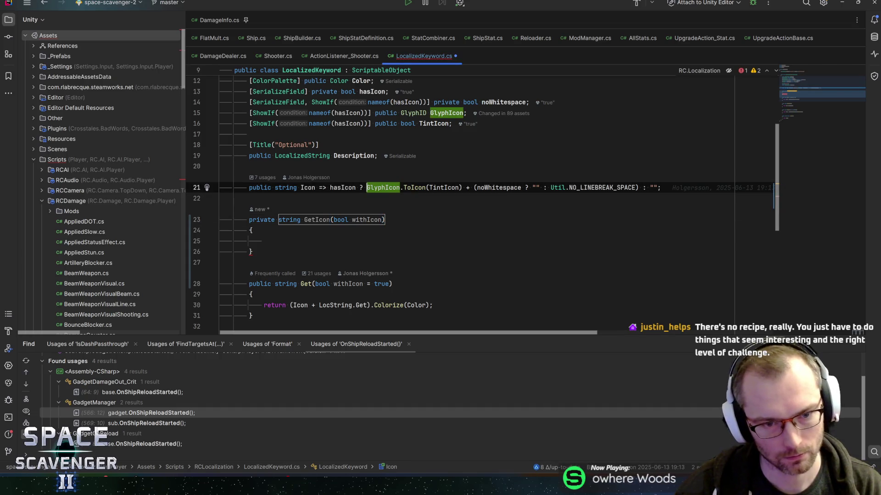
click(330, 188)
key(shift+End)
key(ctrl+c)
click(309, 241)
text(return)
key(ctrl+v)
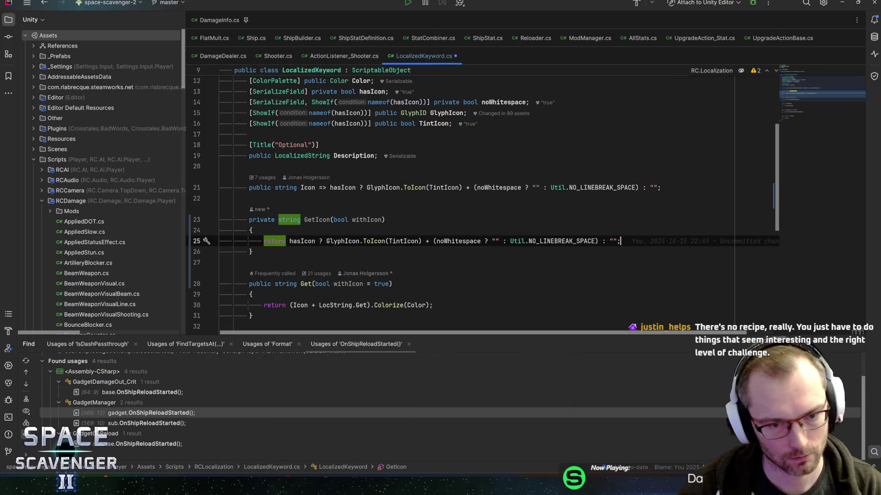
key(Home)
key(ctrl+Right)
key(ctrl+shift+Right)
text(wi)
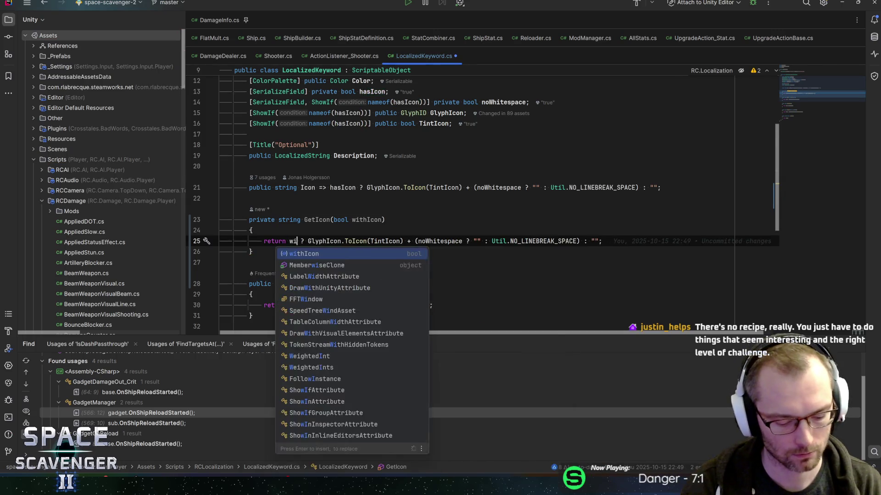
key(Return)
key(Right)
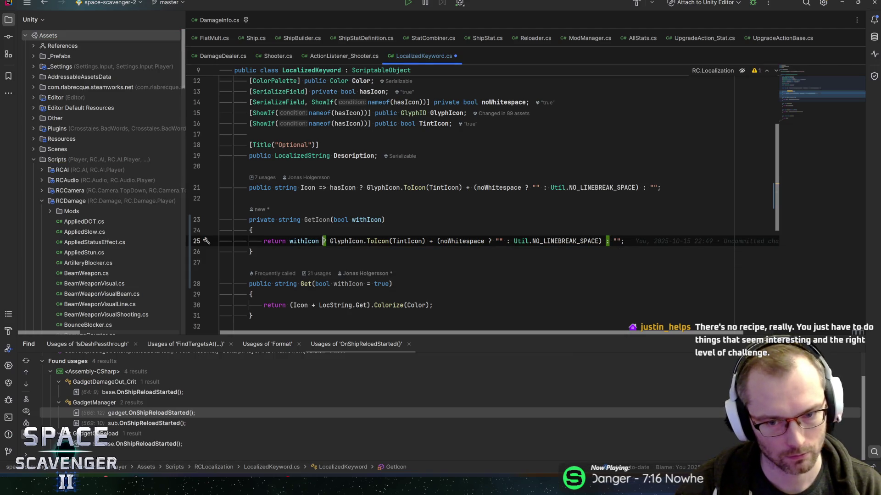
key(Down)
key(Down)
key(Down)
key(ctrl+Right)
key(ctrl+Right)
key(ctrl+Right)
Step: Replace Icon with GetIcon(withIcon) in Get's return line and save LocalizedKeyword.cs
key(ctrl+Left)
key(ctrl+Left)
key(ctrl+Left)
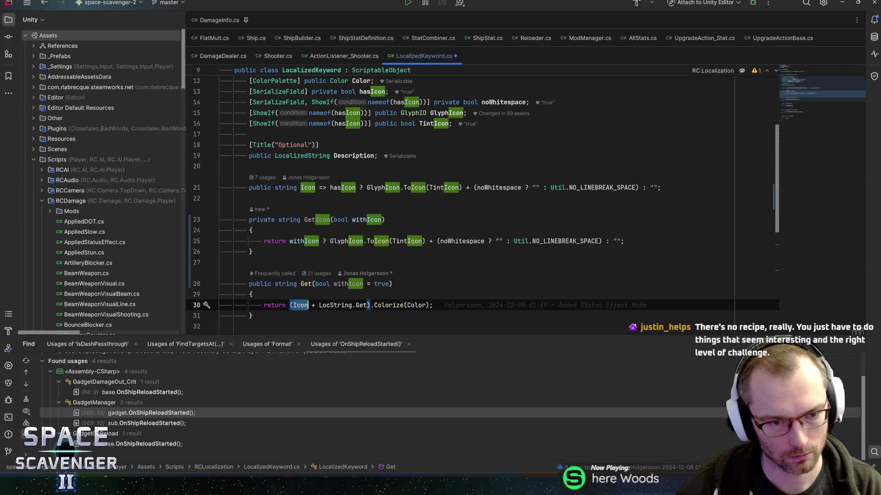
text(GetIcon)
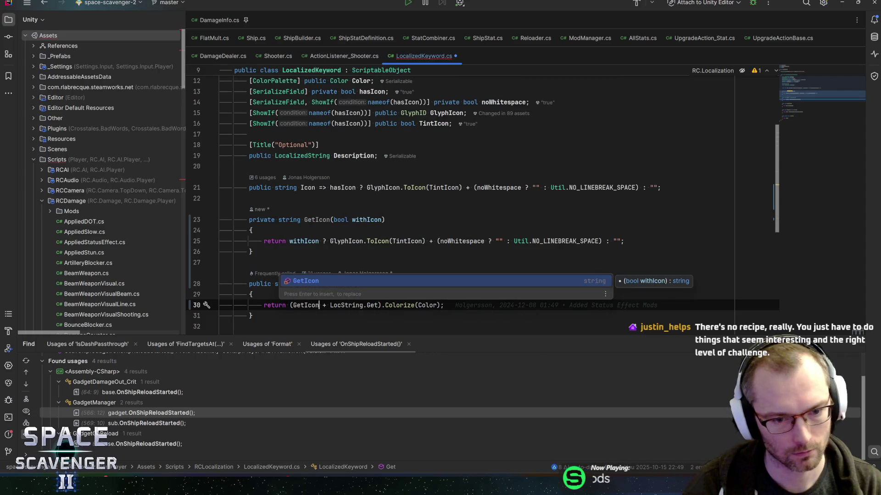
text((withi)
key(Return)
key(ctrl+s)
key(Home)
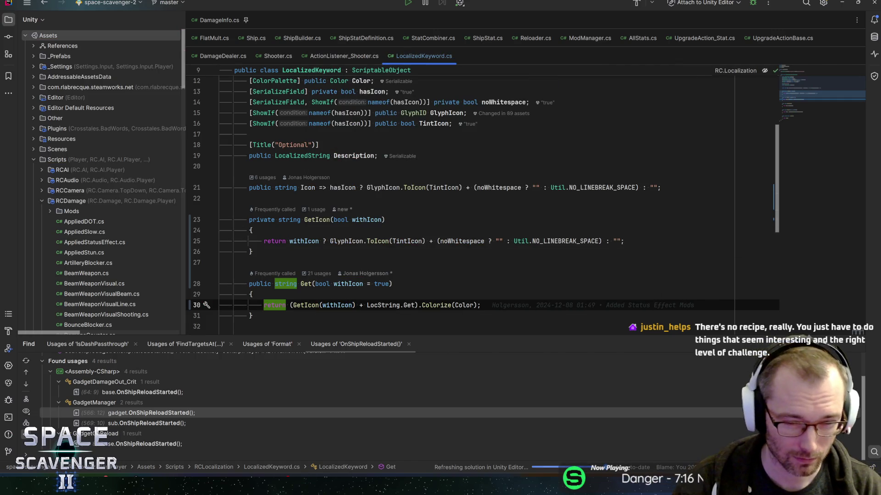
scroll(458, 206, down, 3)
key(End)
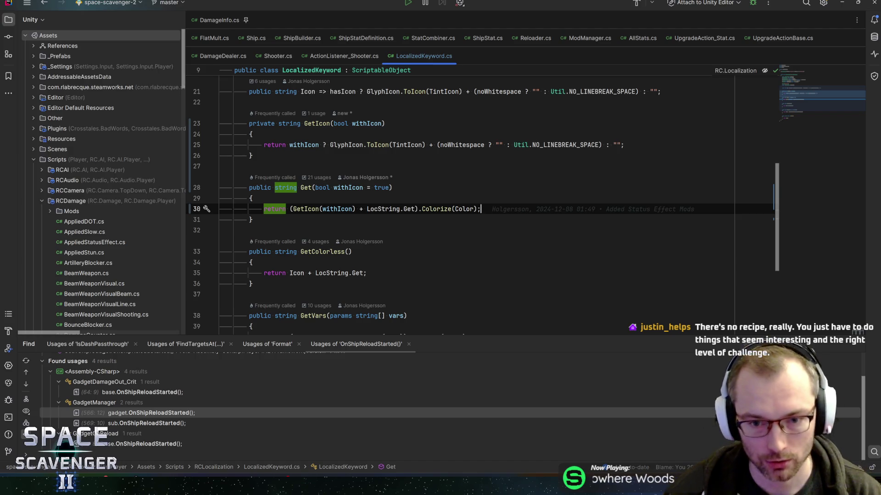
click(393, 188)
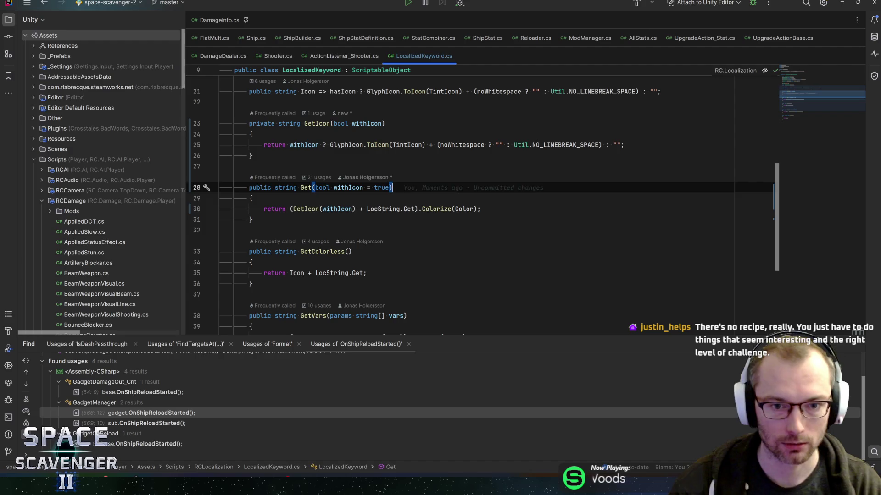
key(Down)
key(Down)
key(End)
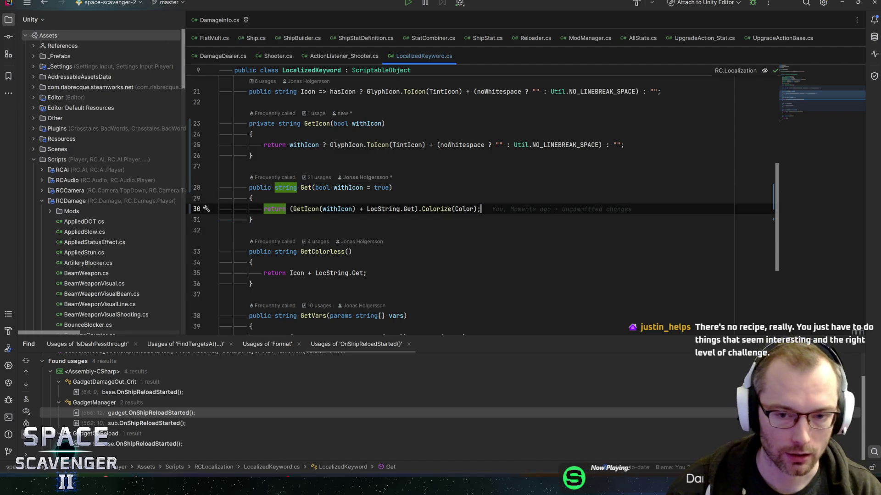
key(Up)
key(Up)
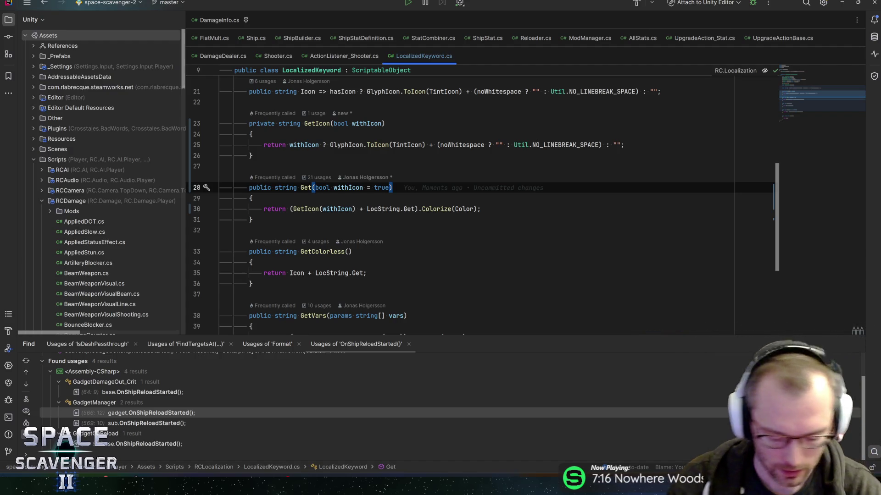
key(Down)
key(Down)
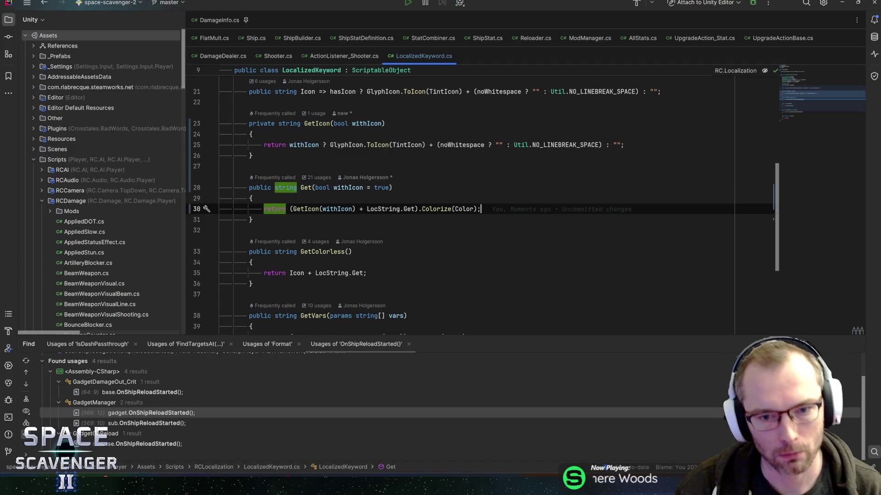